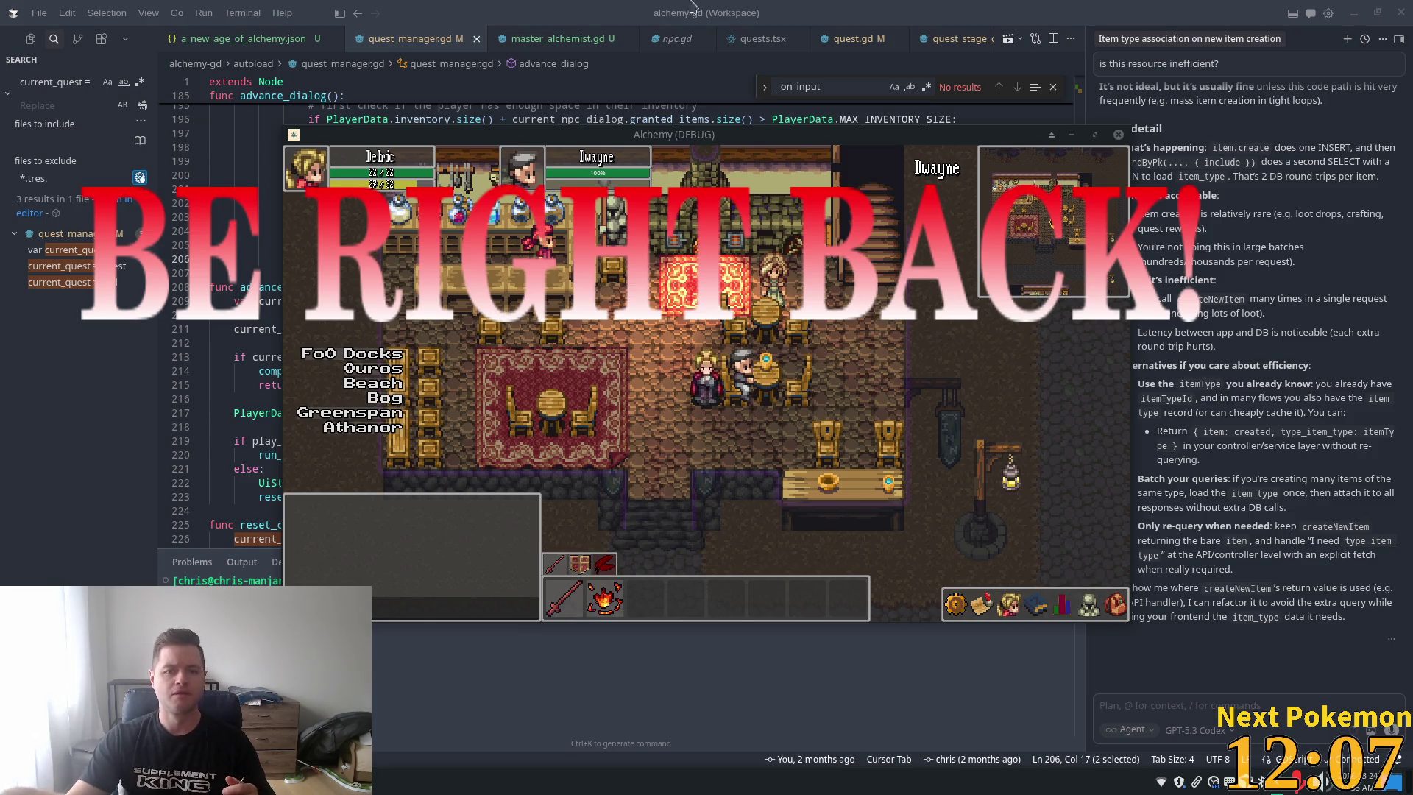
Close the game's debug window and scroll quest_manager.gd to the create_quest code
key("alt+F4")
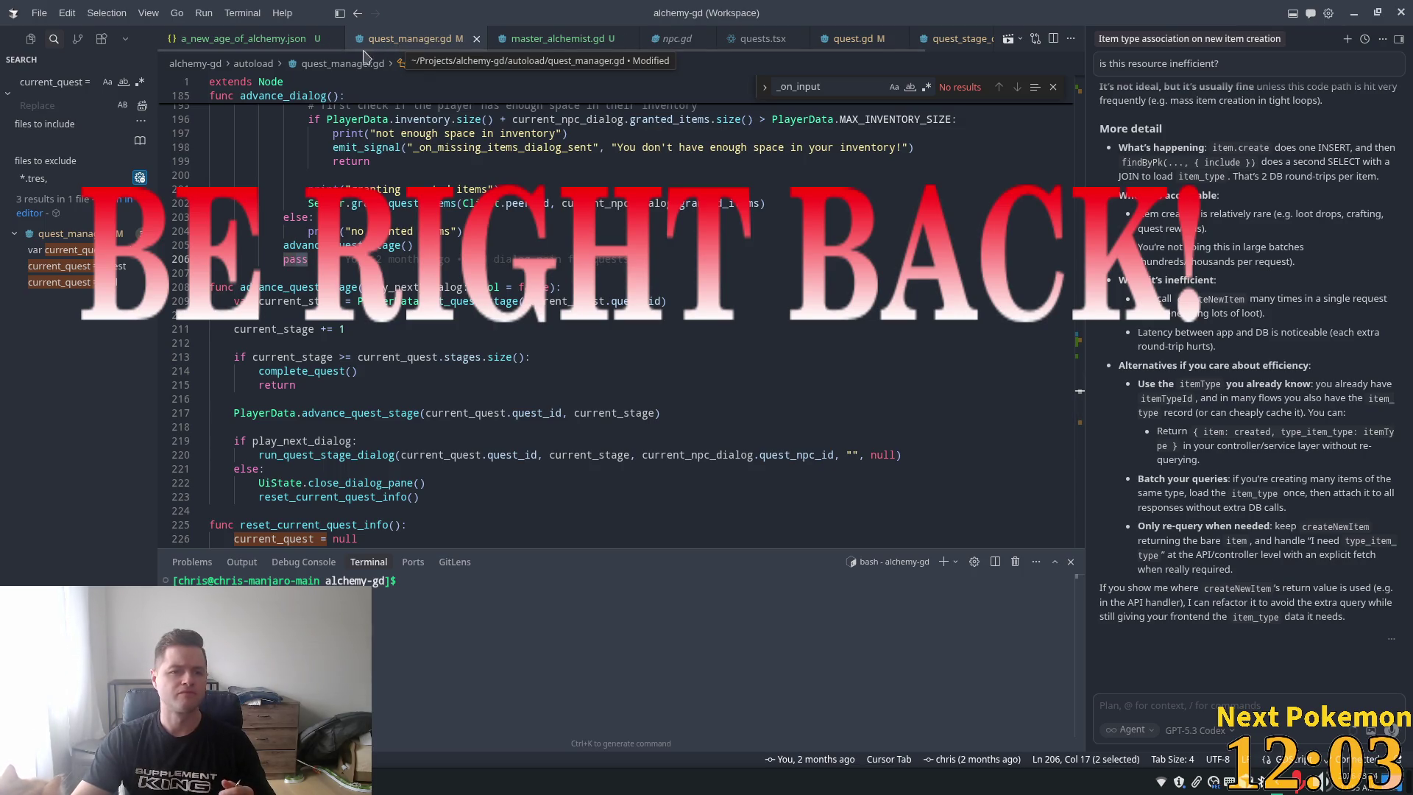
left_click(839, 259)
left_click_drag(1083, 392, 1069, 211)
scroll(1067, 211, "up", 5)
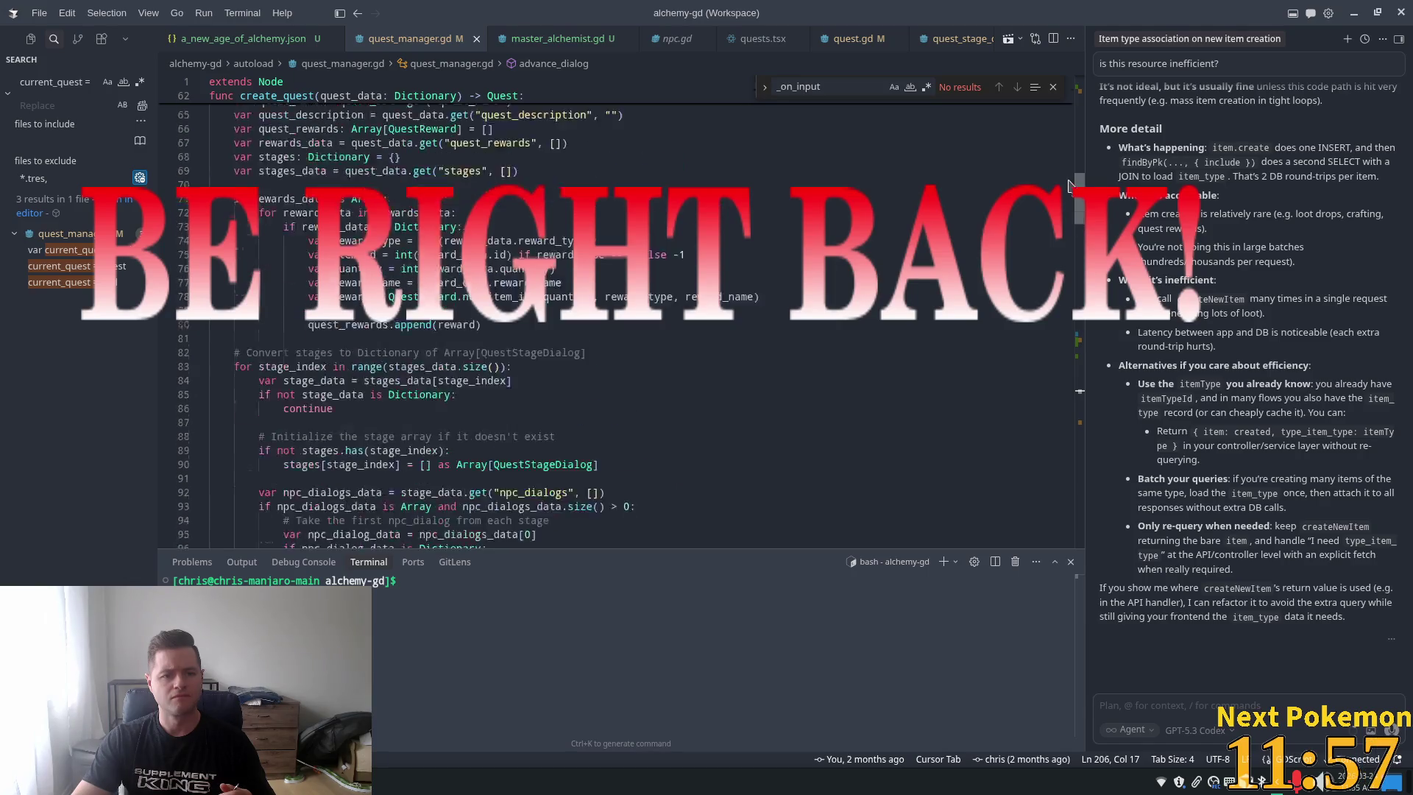
scroll(1067, 218, "down", 6)
scroll(1067, 218, "down", 5)
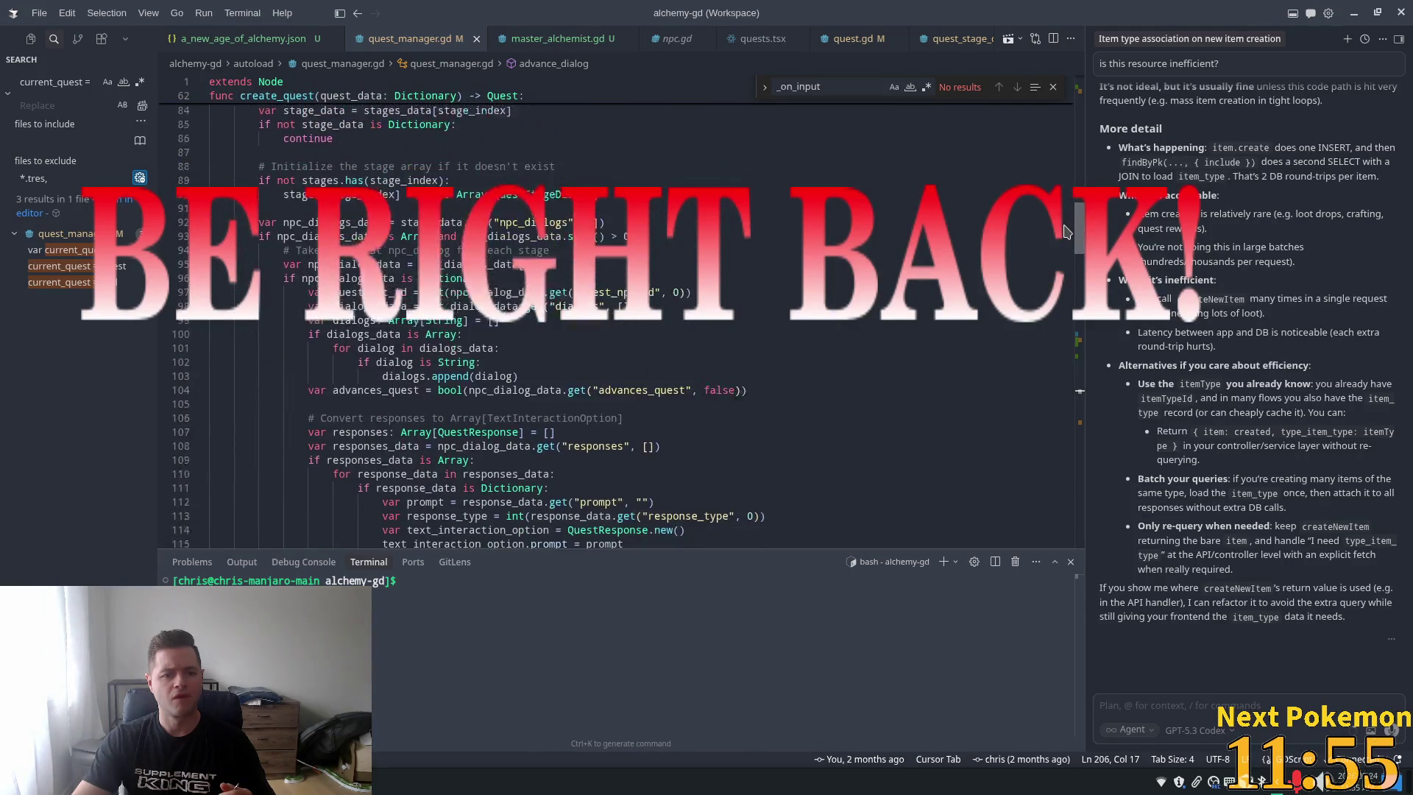
scroll(1065, 245, "down", 1)
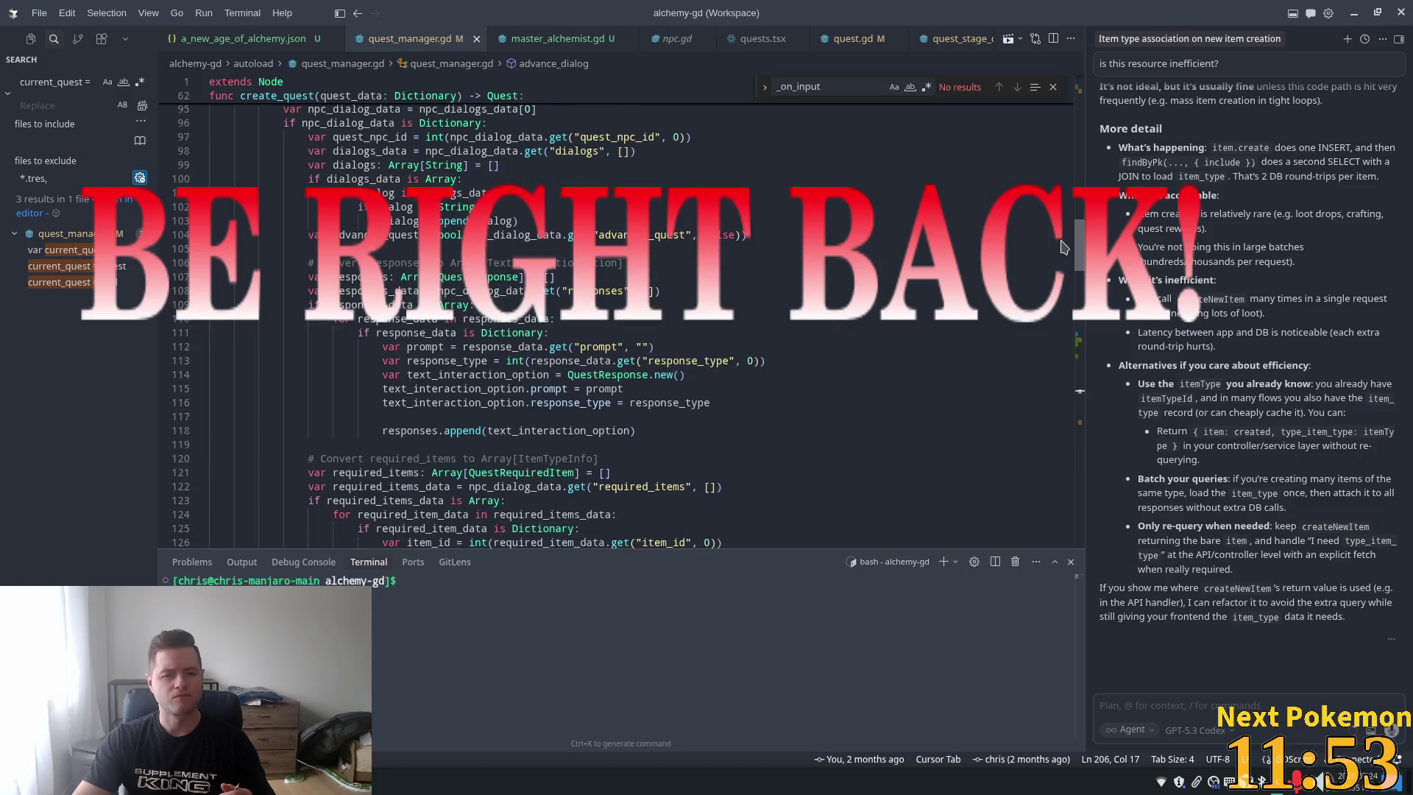
Highlight the uses of QuestResponse, npc_dialog_data and npc_dialogs_data in create_quest
double_click(452, 277)
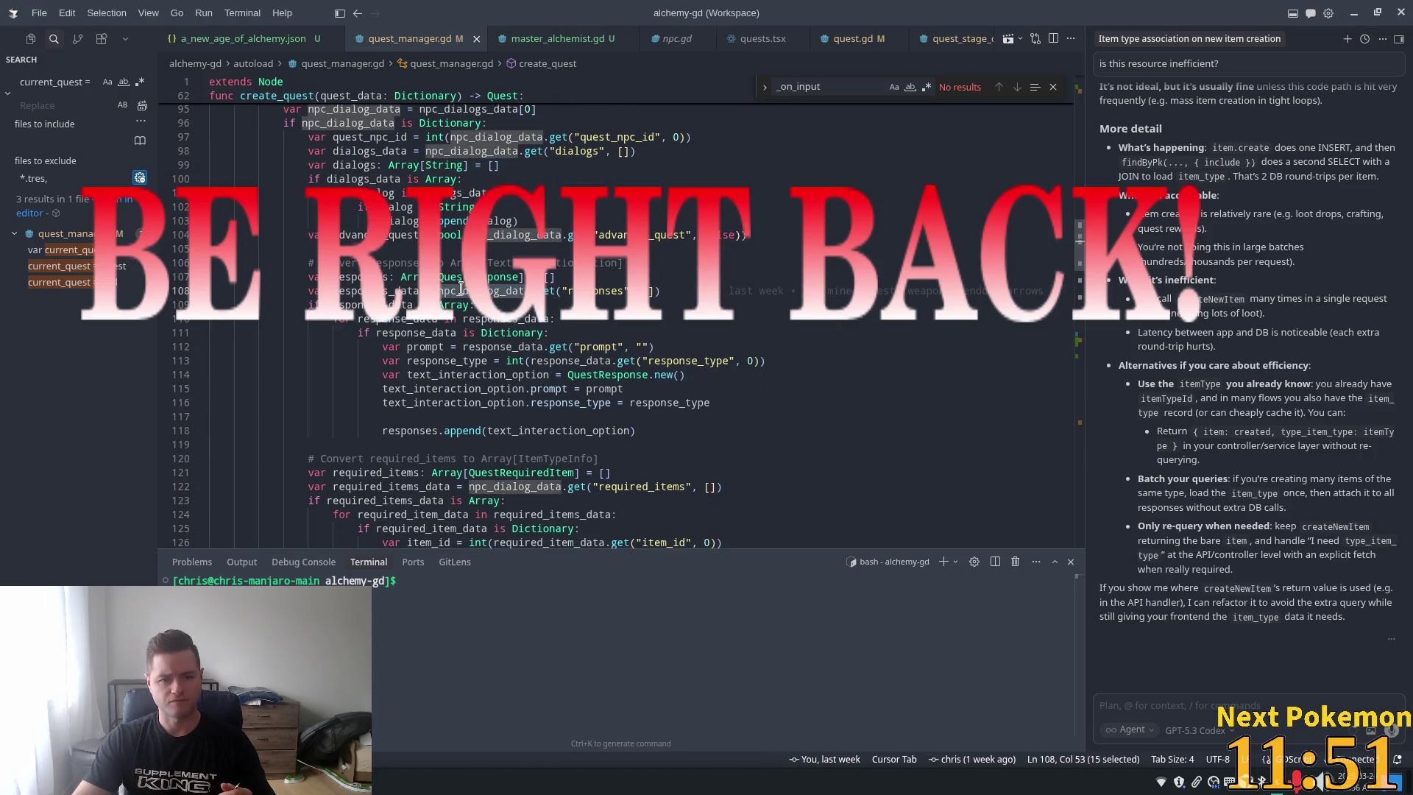
scroll(359, 270, "up", 1)
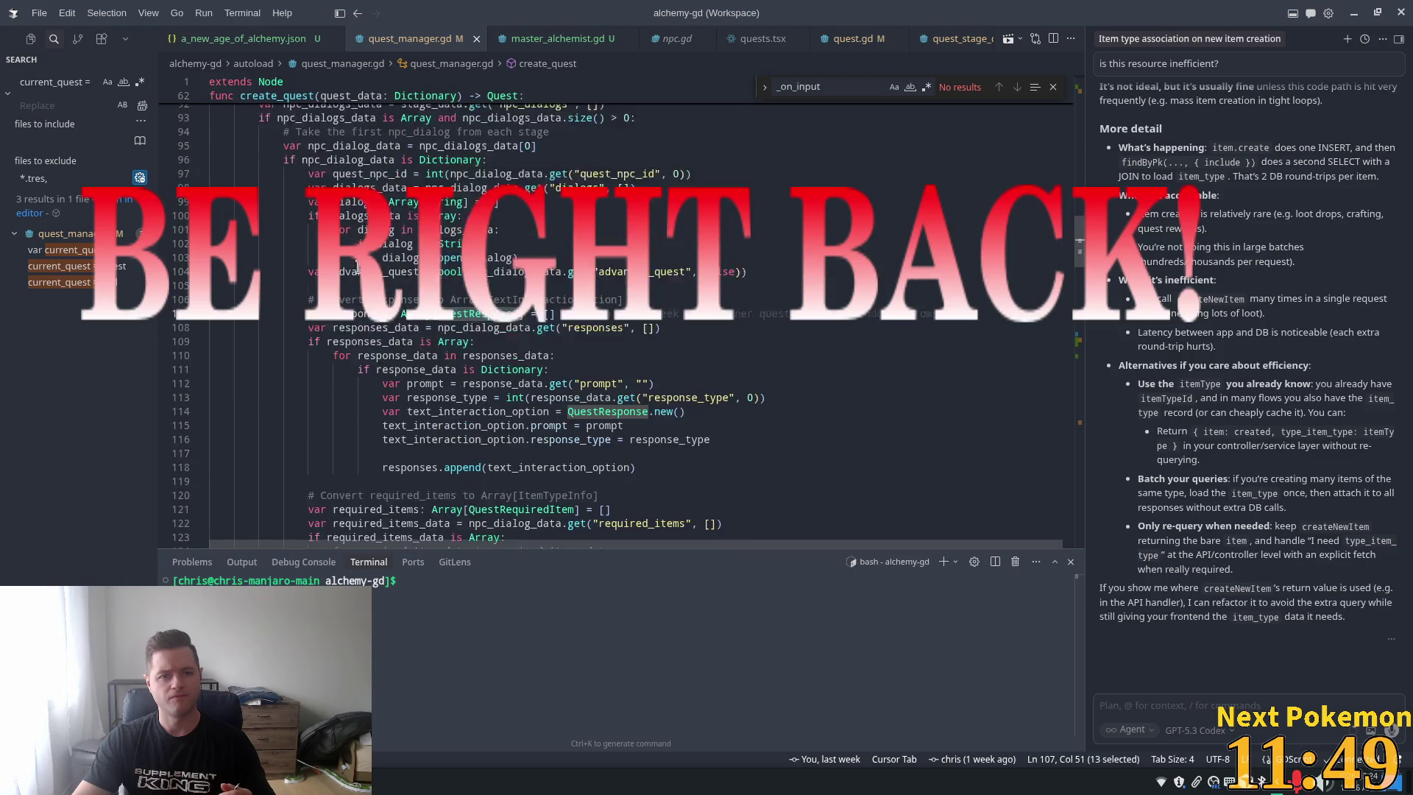
left_click(411, 211)
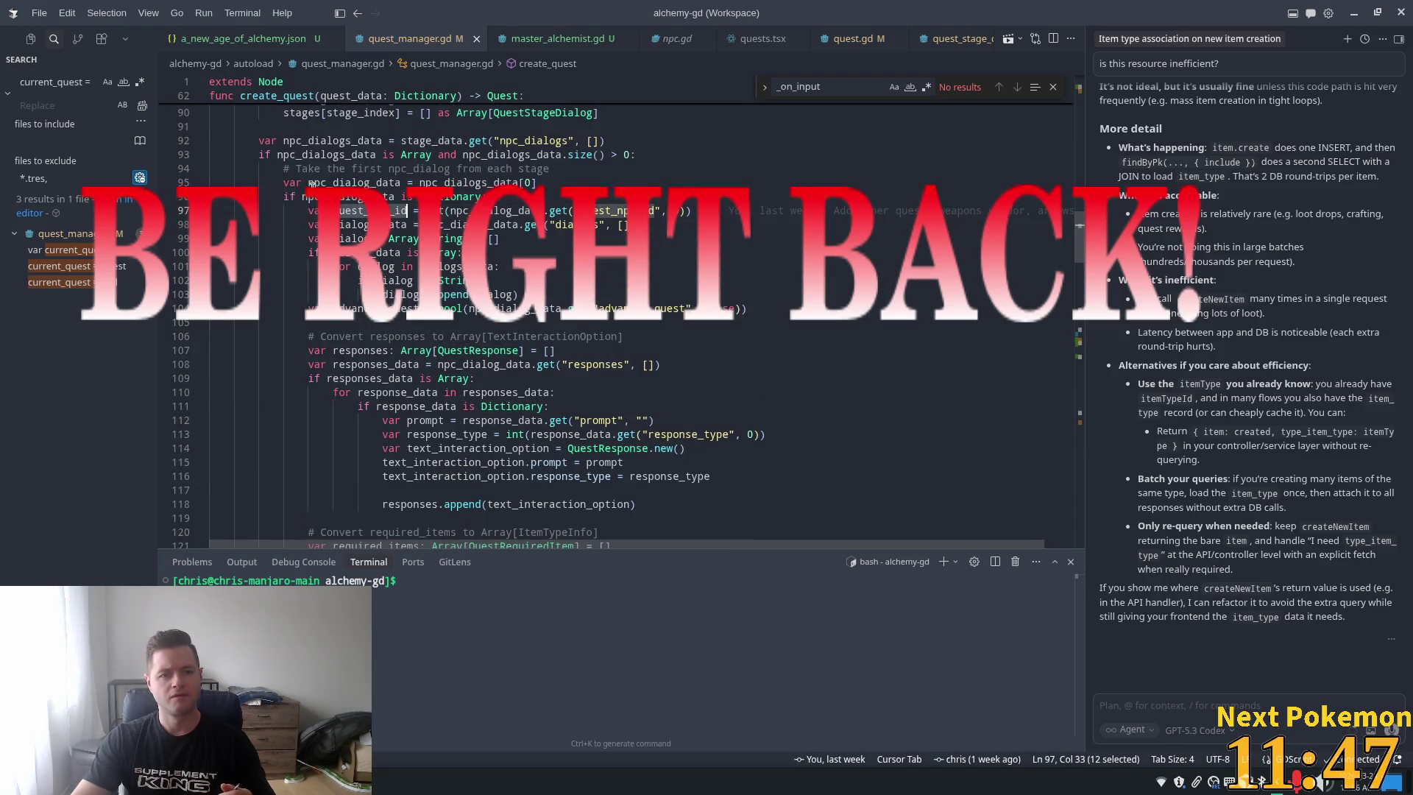
double_click(353, 196)
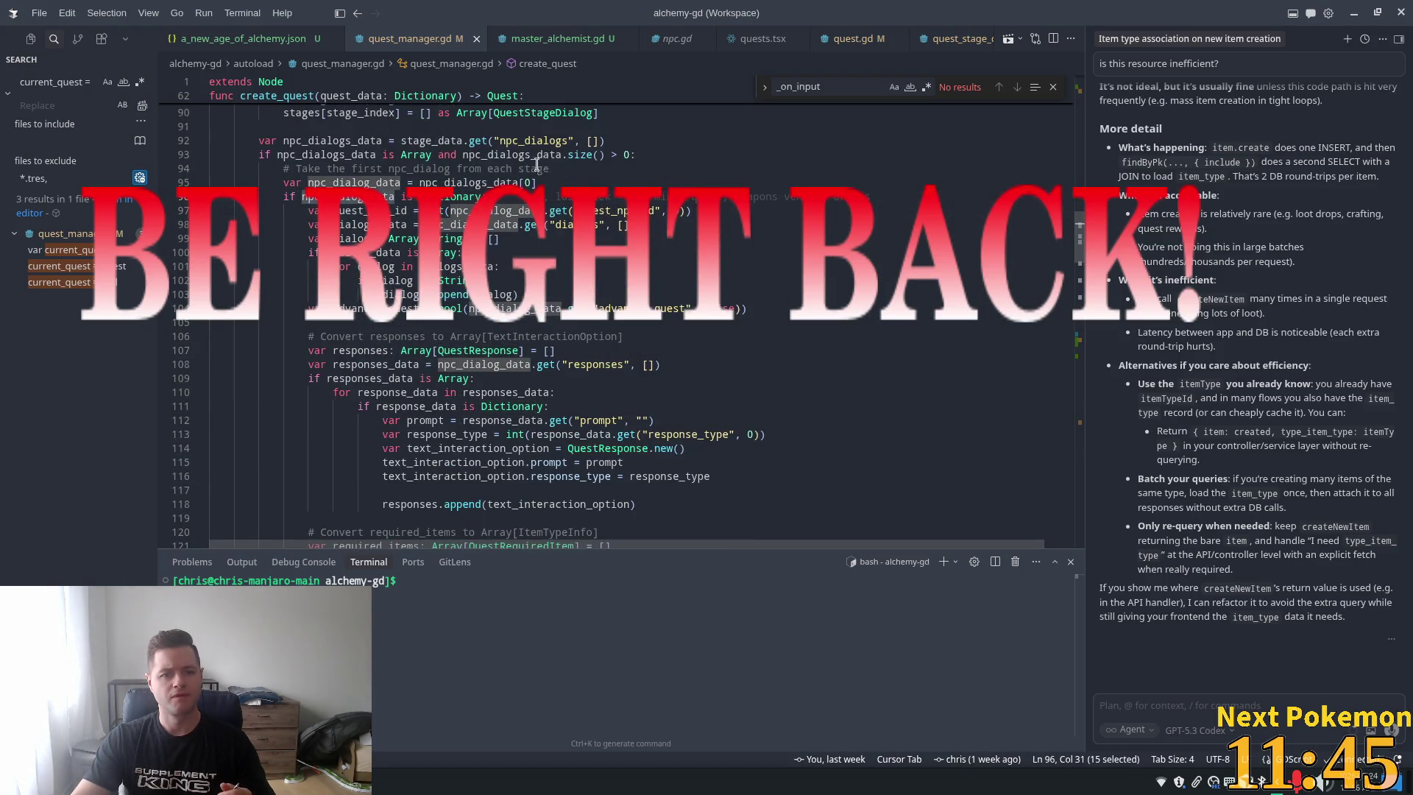
double_click(498, 180)
Re-trace every use of npc_dialog_data through the stage-building code
scroll(498, 182, "up", 1)
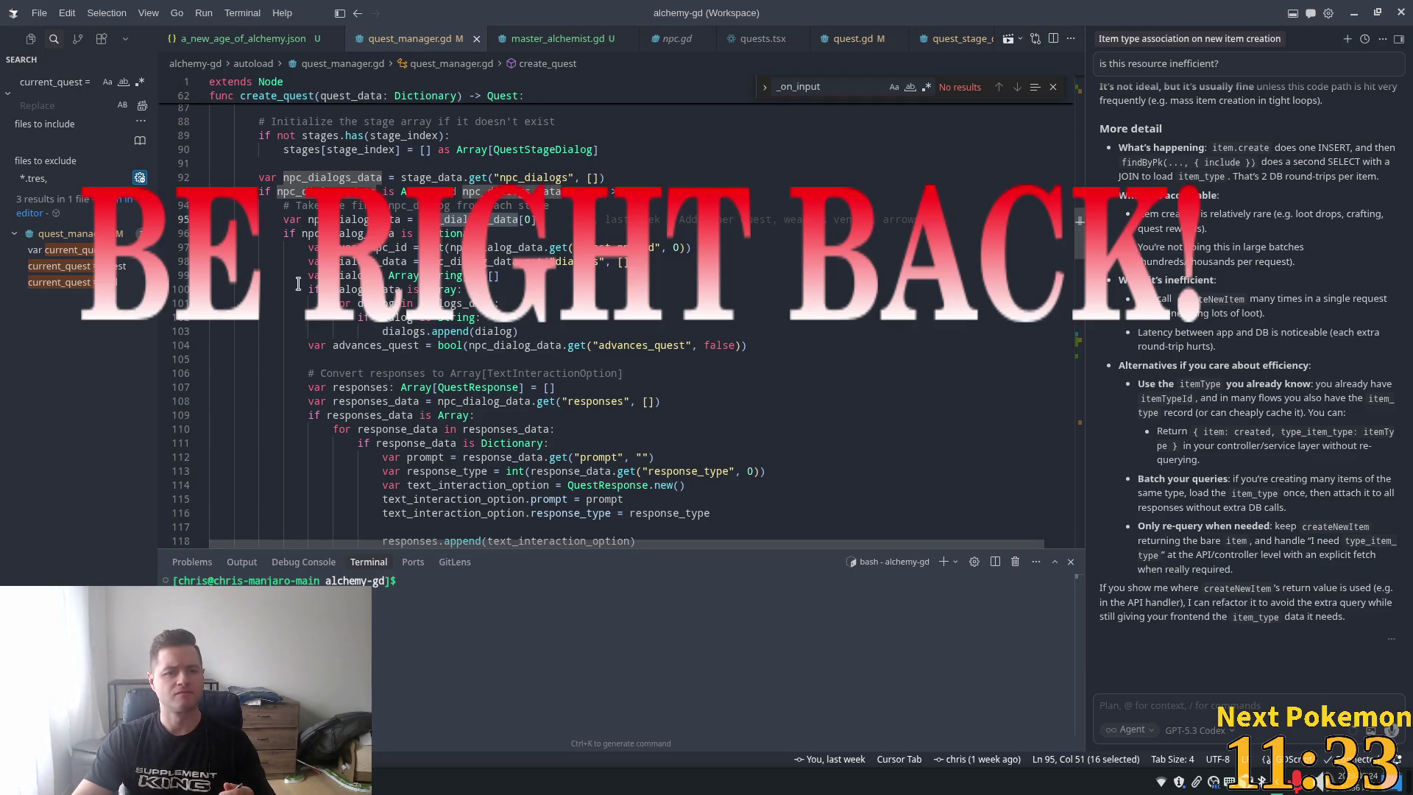
double_click(342, 219)
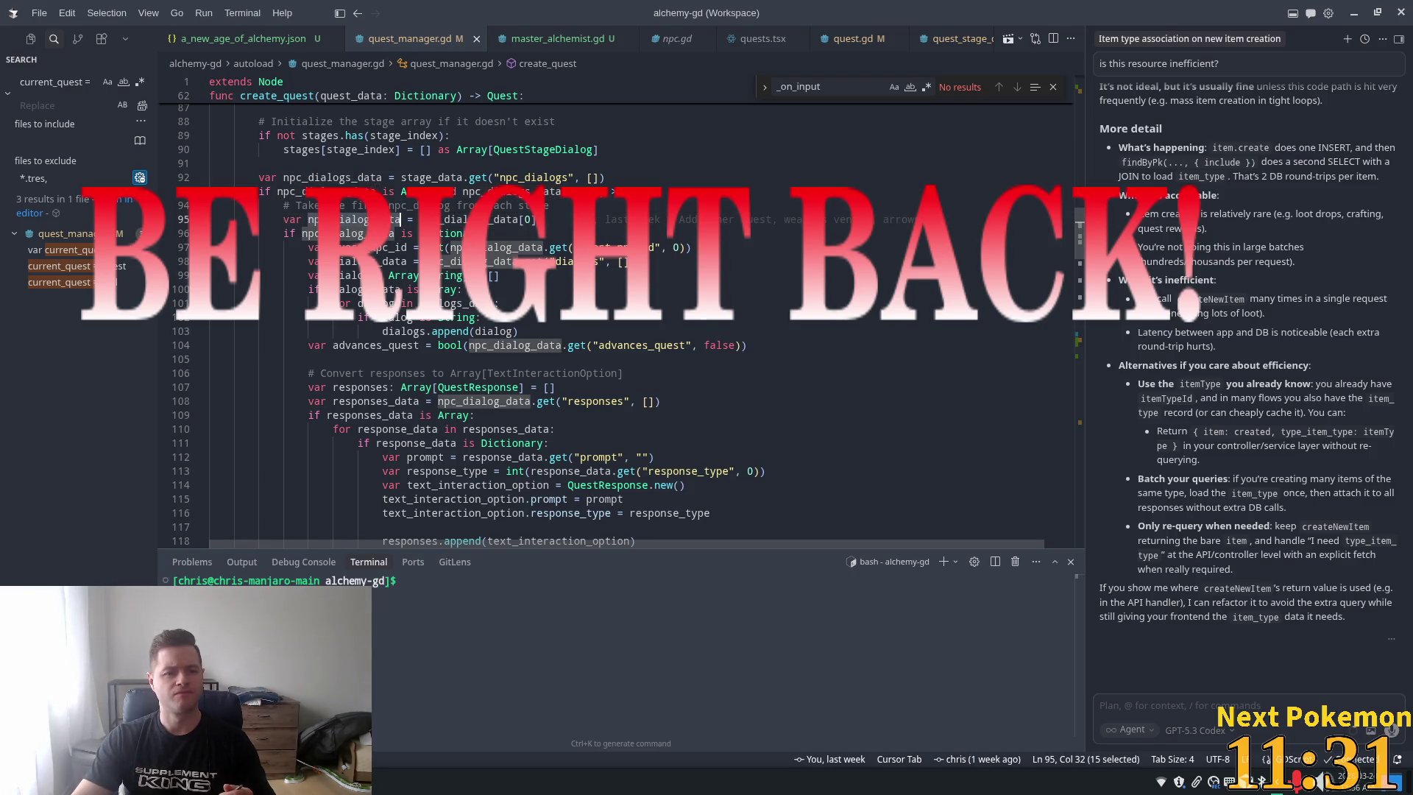
scroll(618, 324, "down", 8)
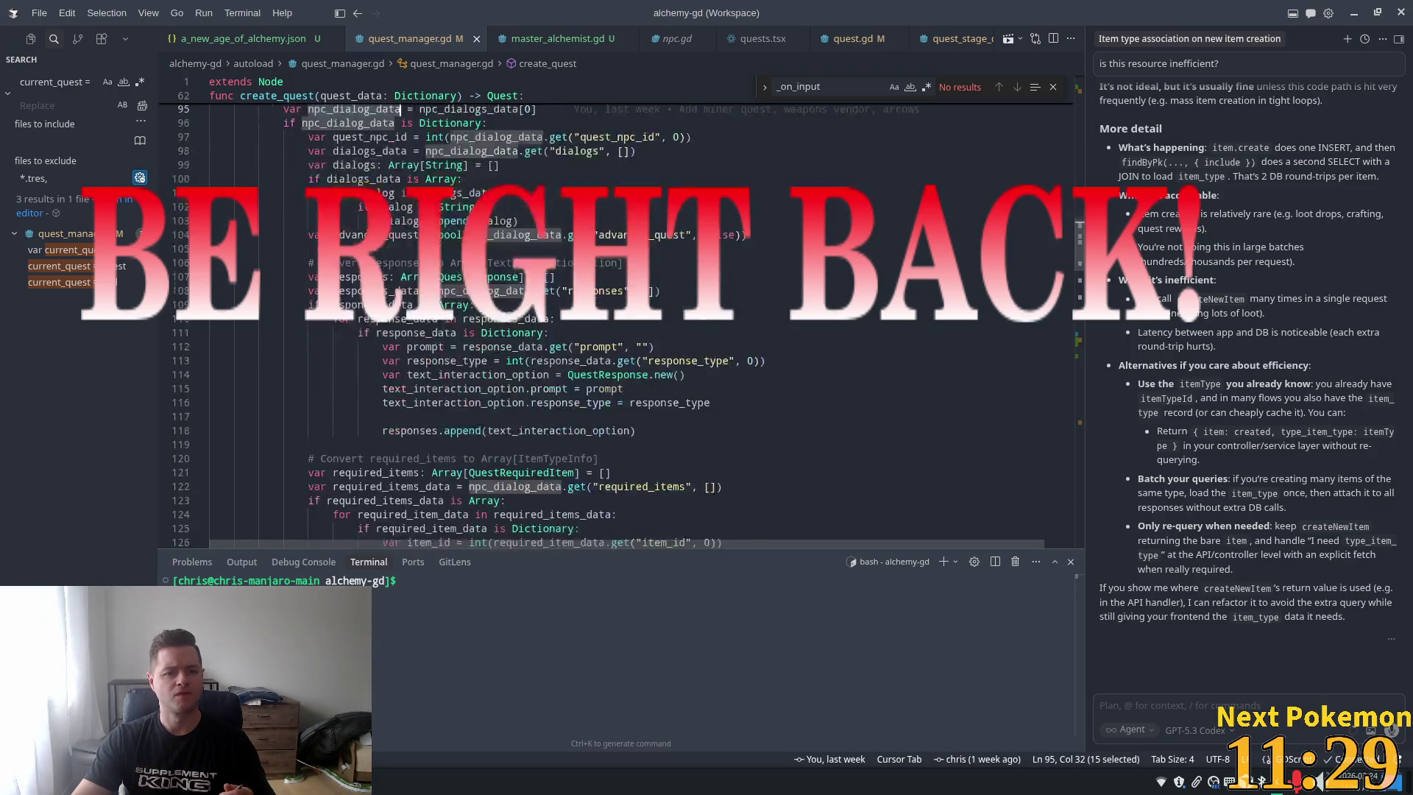
scroll(692, 326, "down", 8)
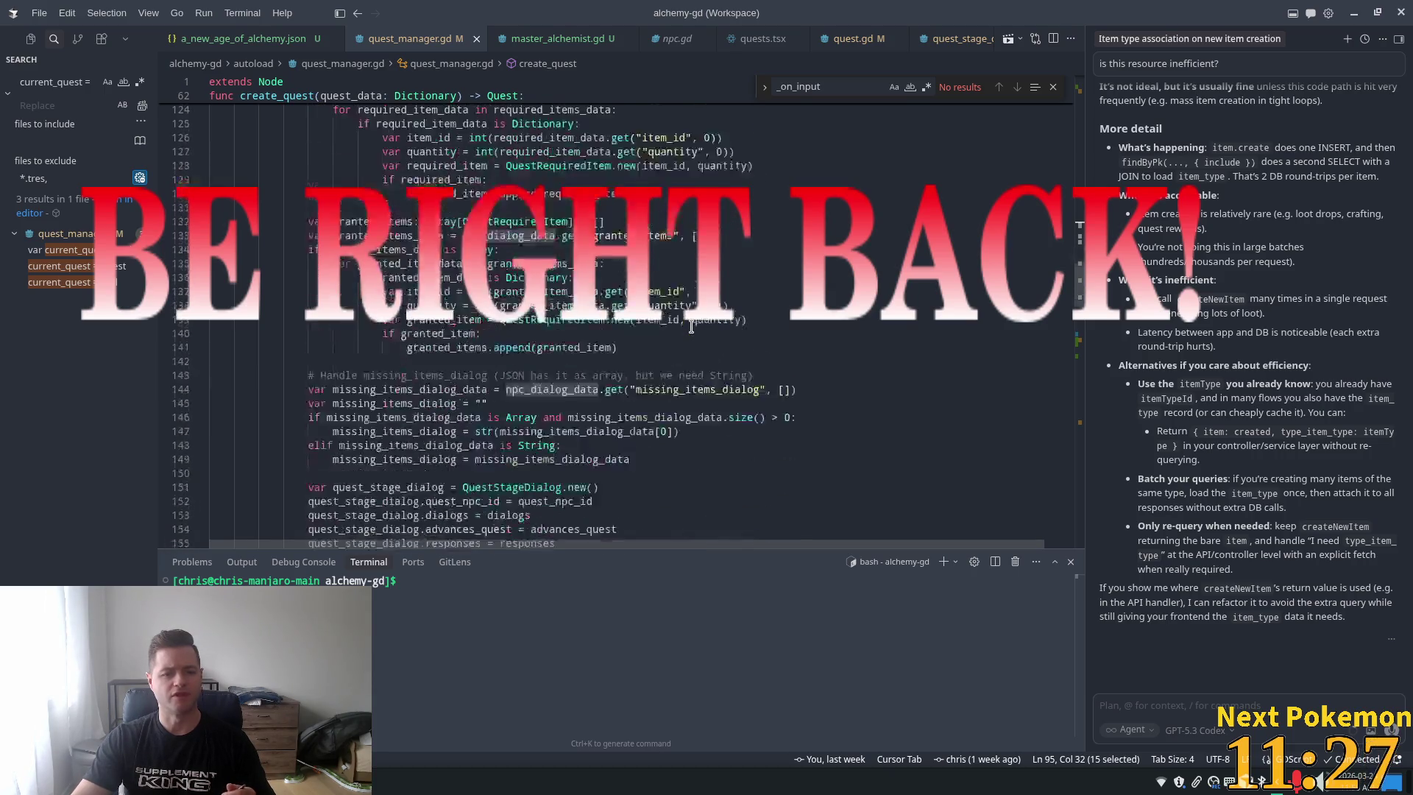
scroll(686, 332, "up", 6)
scroll(686, 332, "up", 12)
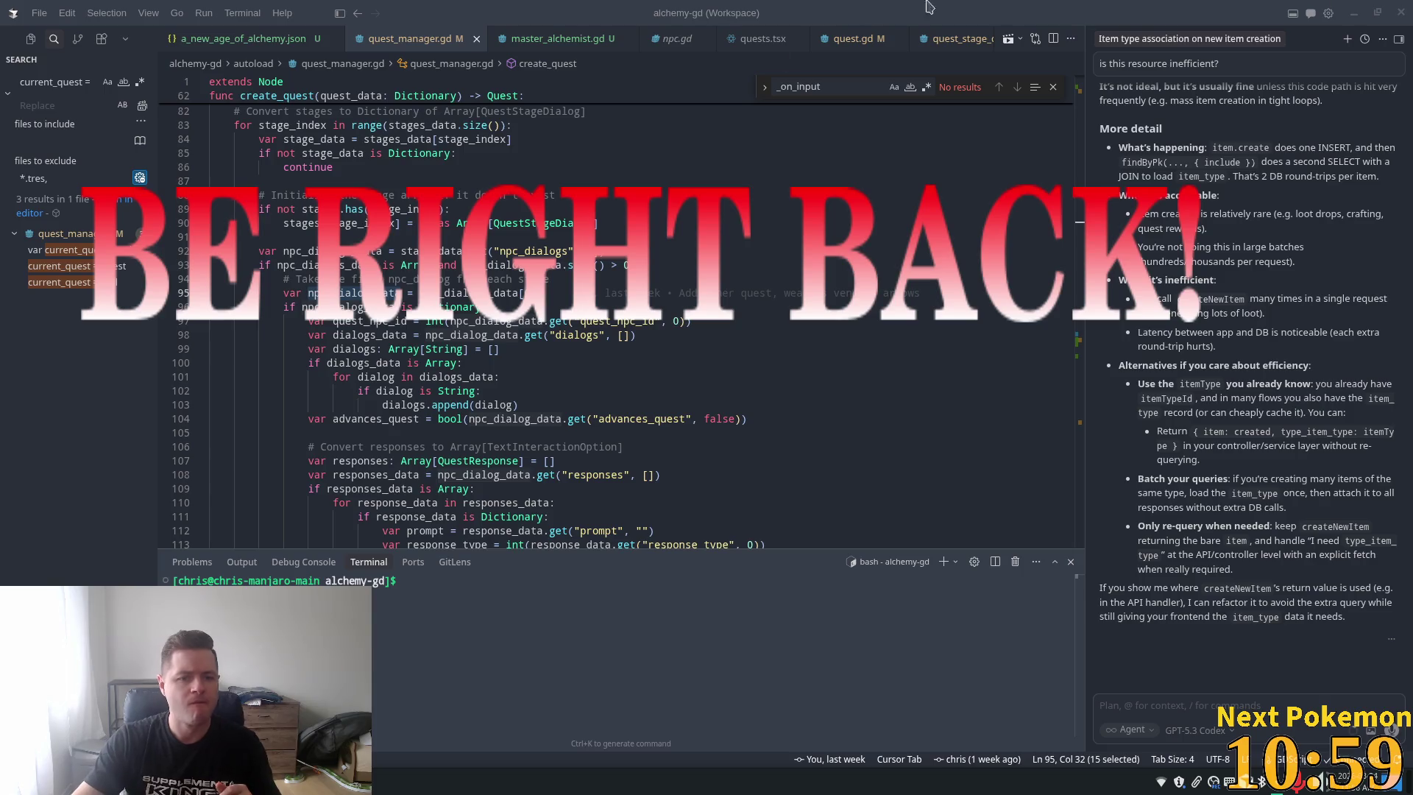
double_click(324, 251)
scroll(418, 335, "up", 2)
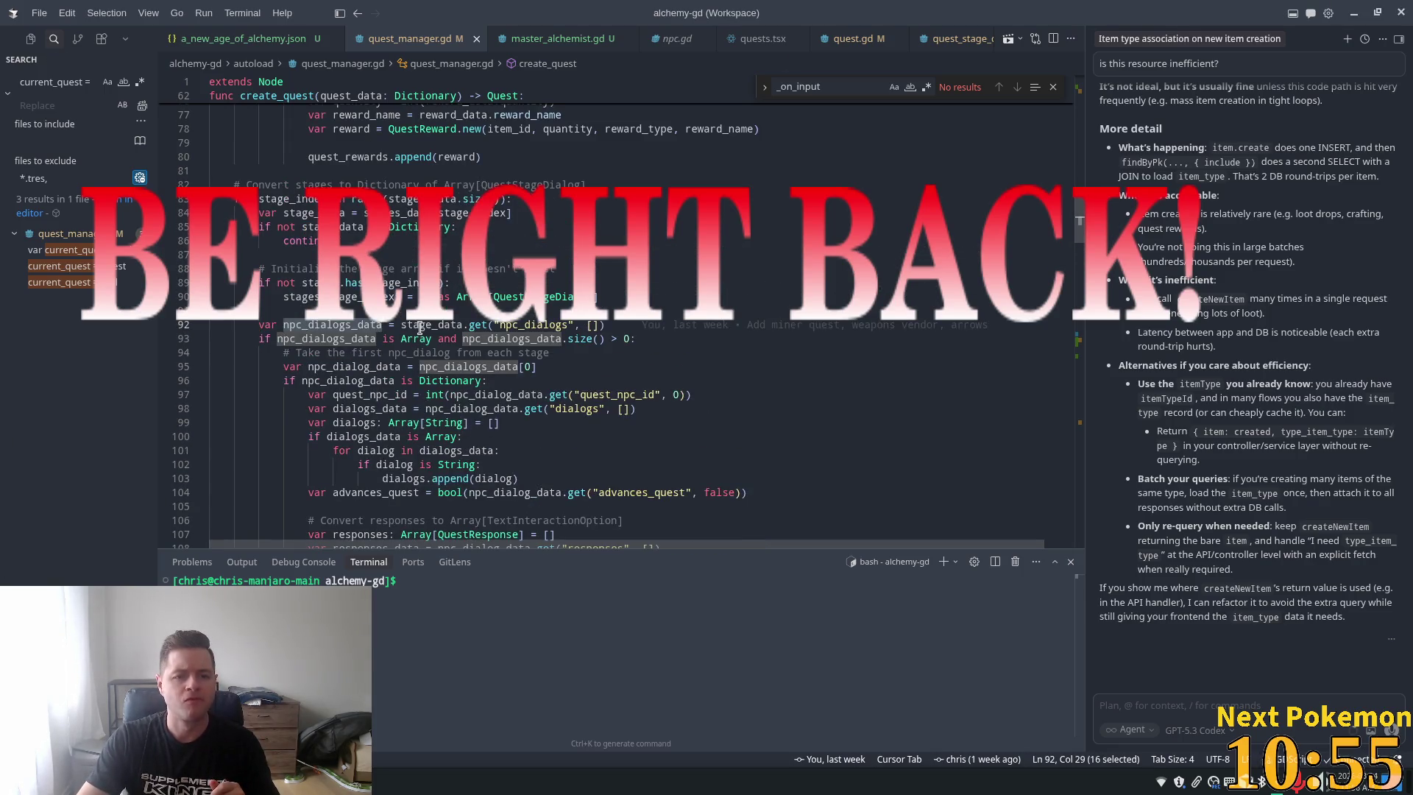
double_click(417, 326)
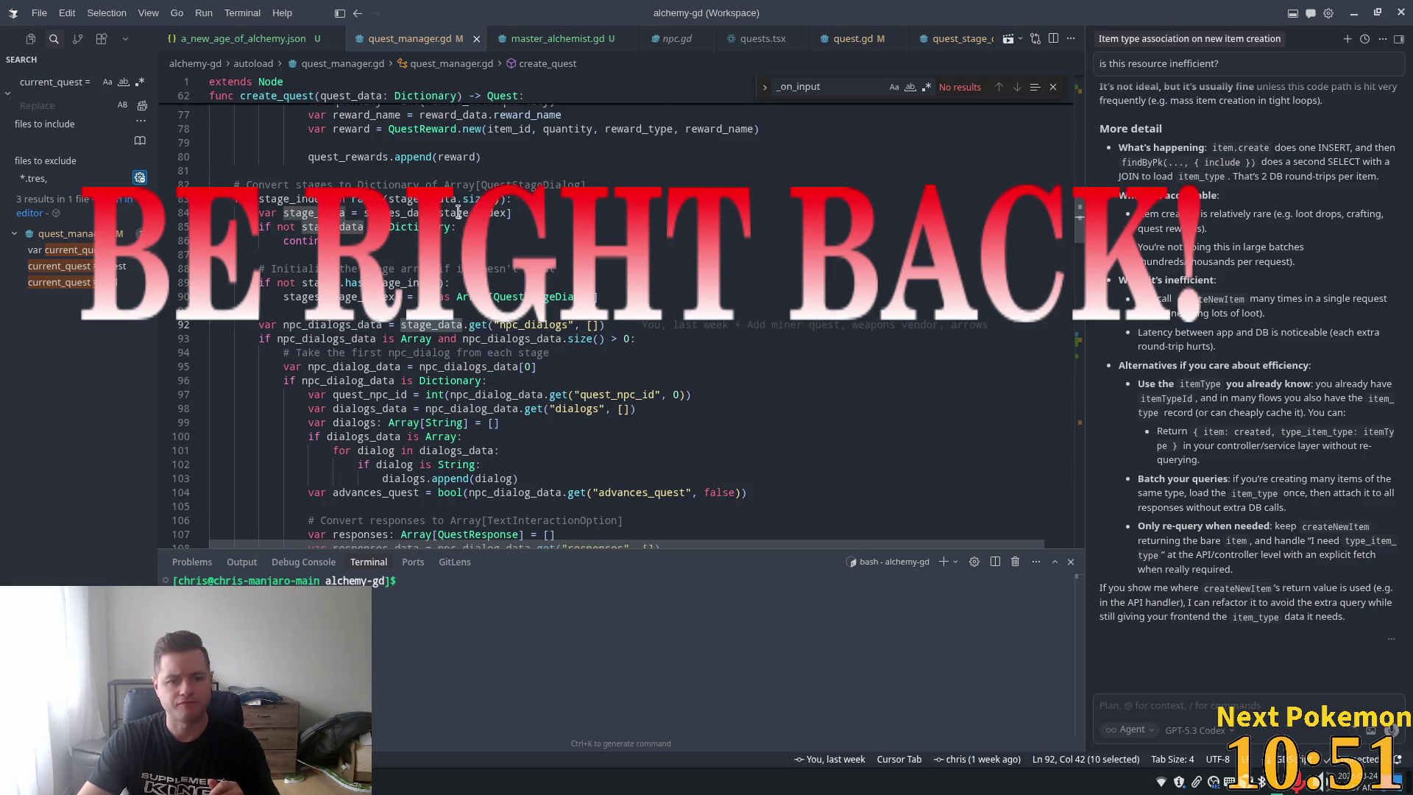
mouse_move(457, 212)
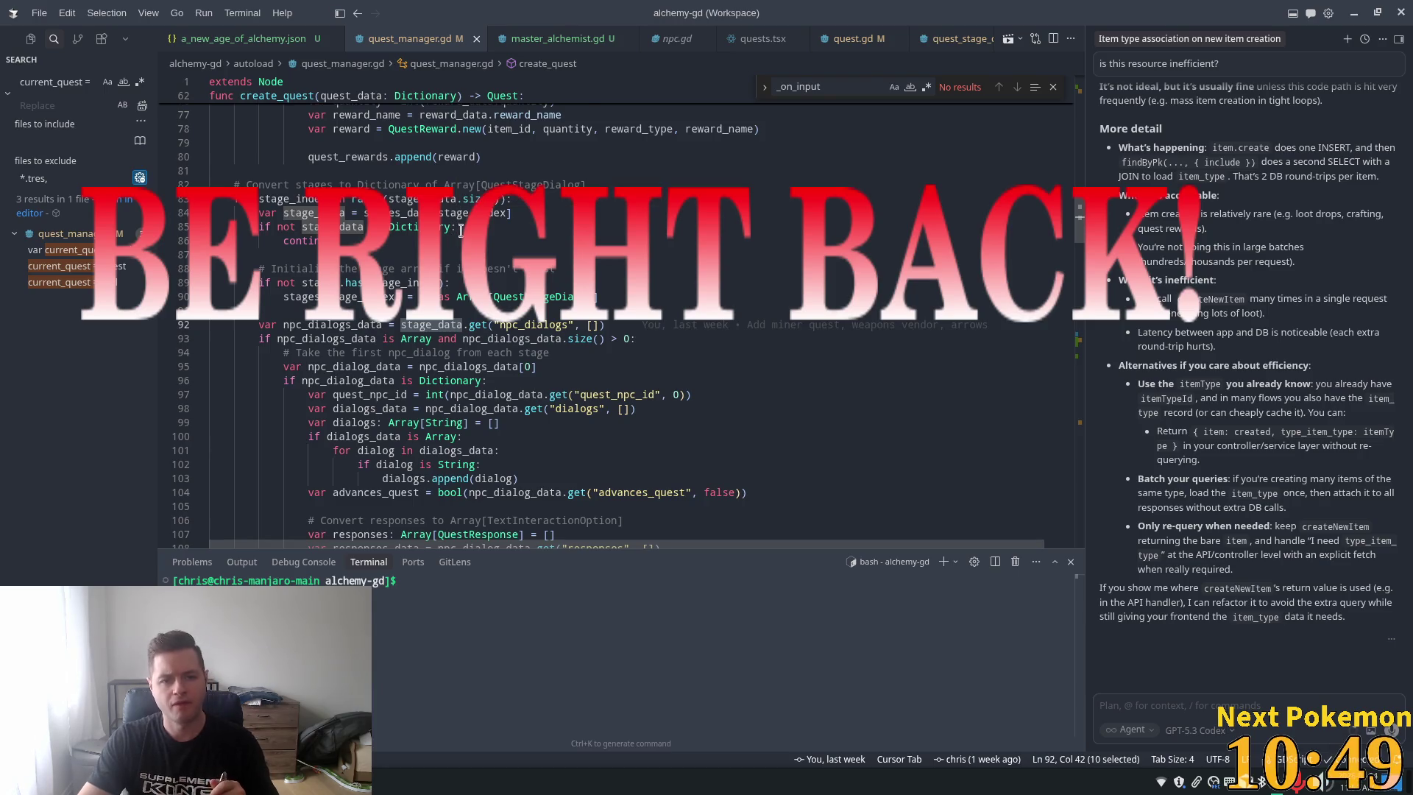
mouse_move(401, 216)
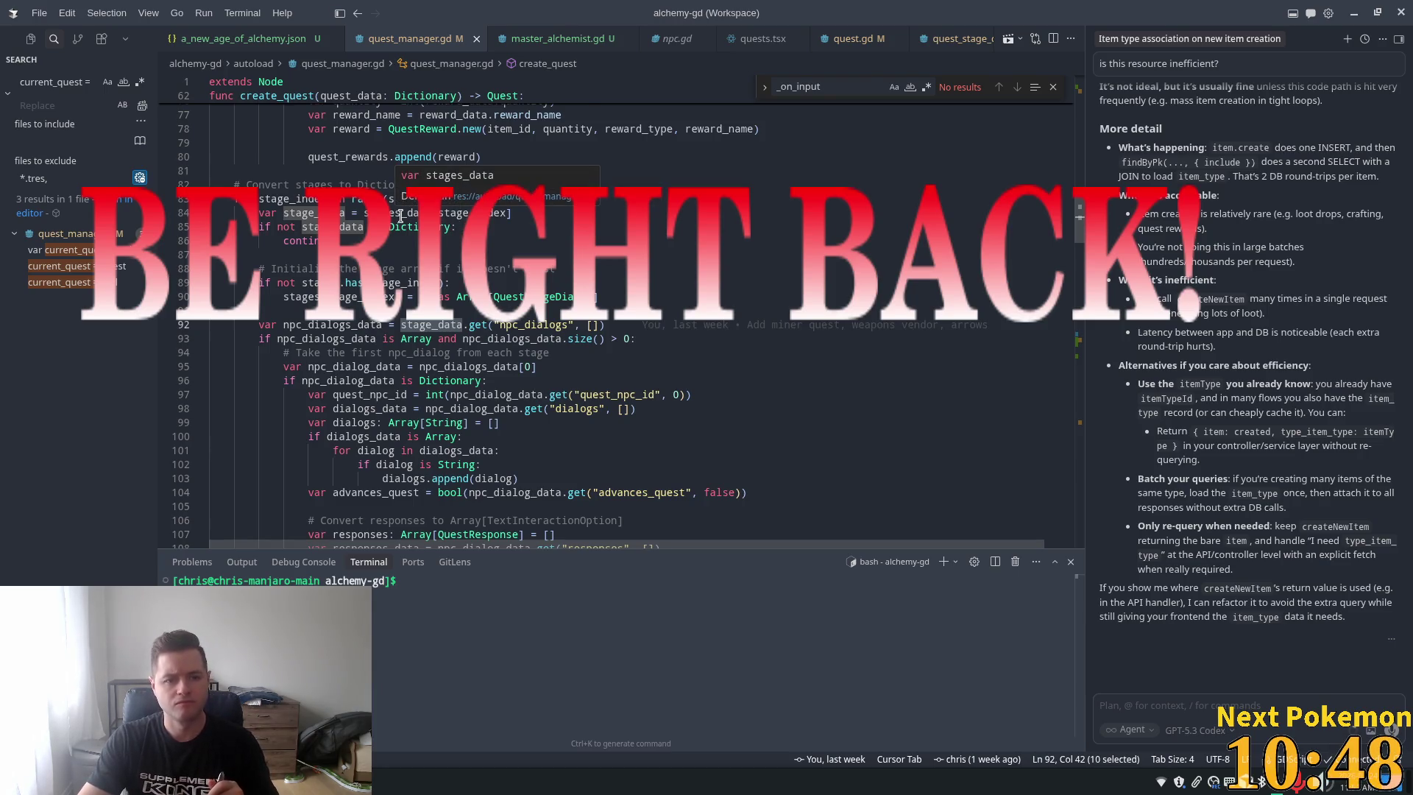
double_click(444, 213)
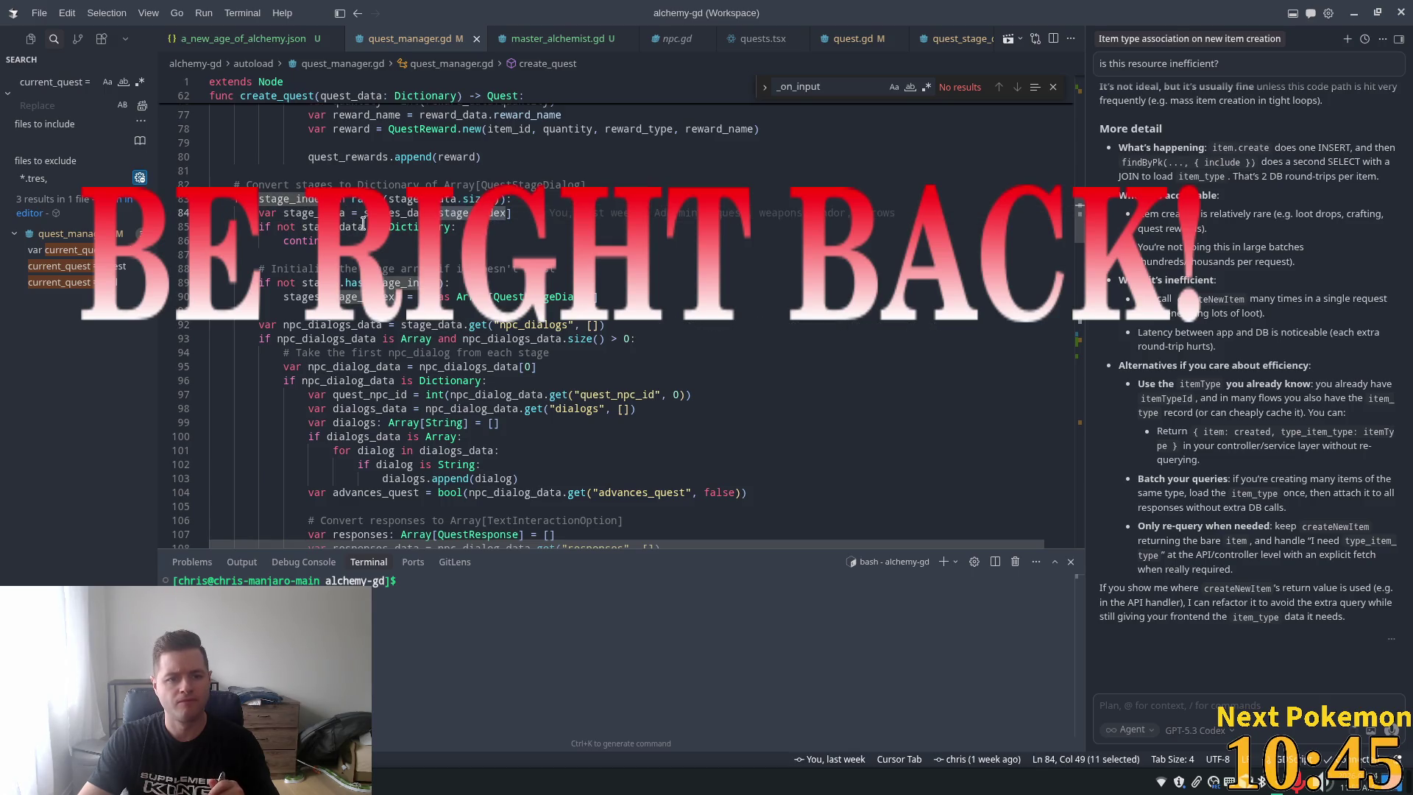
double_click(312, 213)
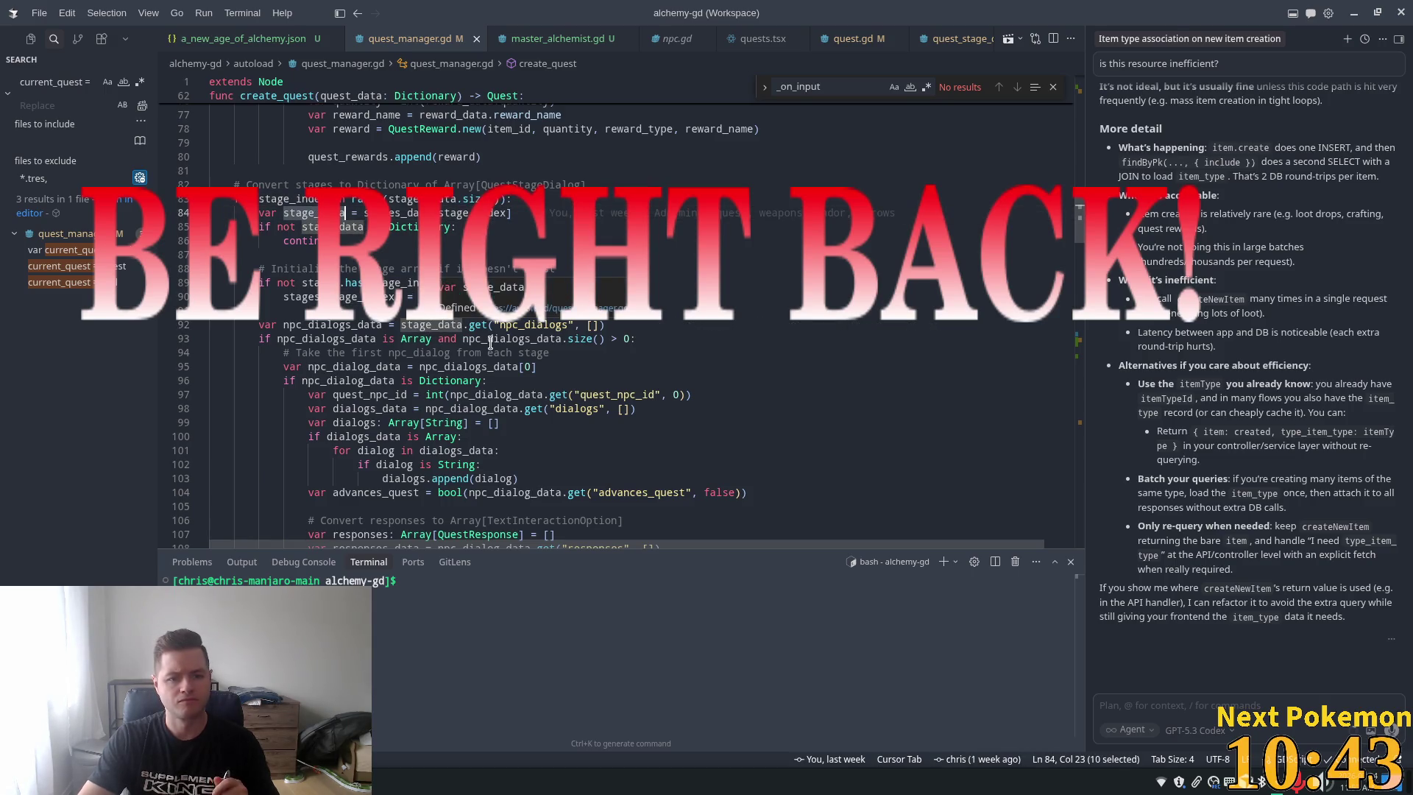
mouse_move(322, 335)
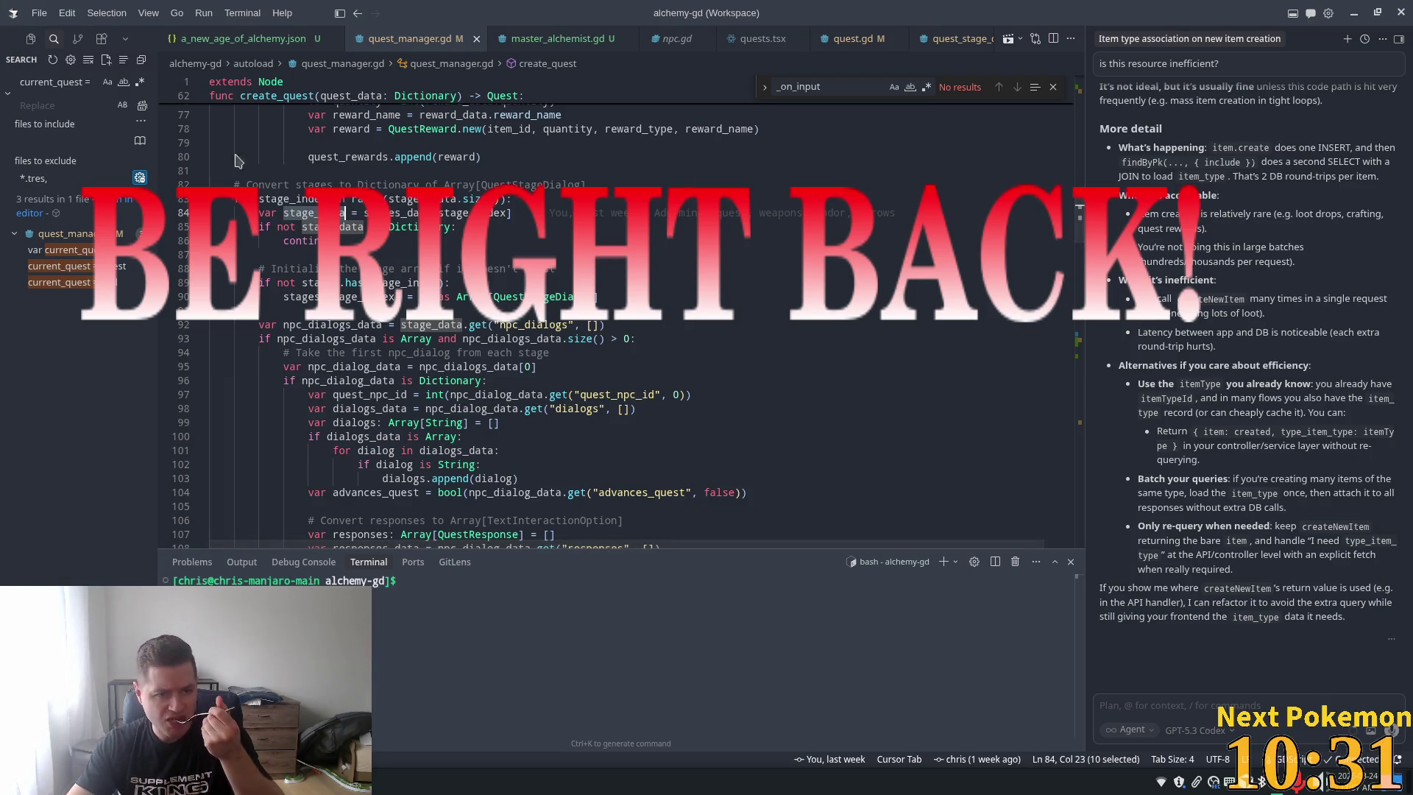
left_click(294, 38)
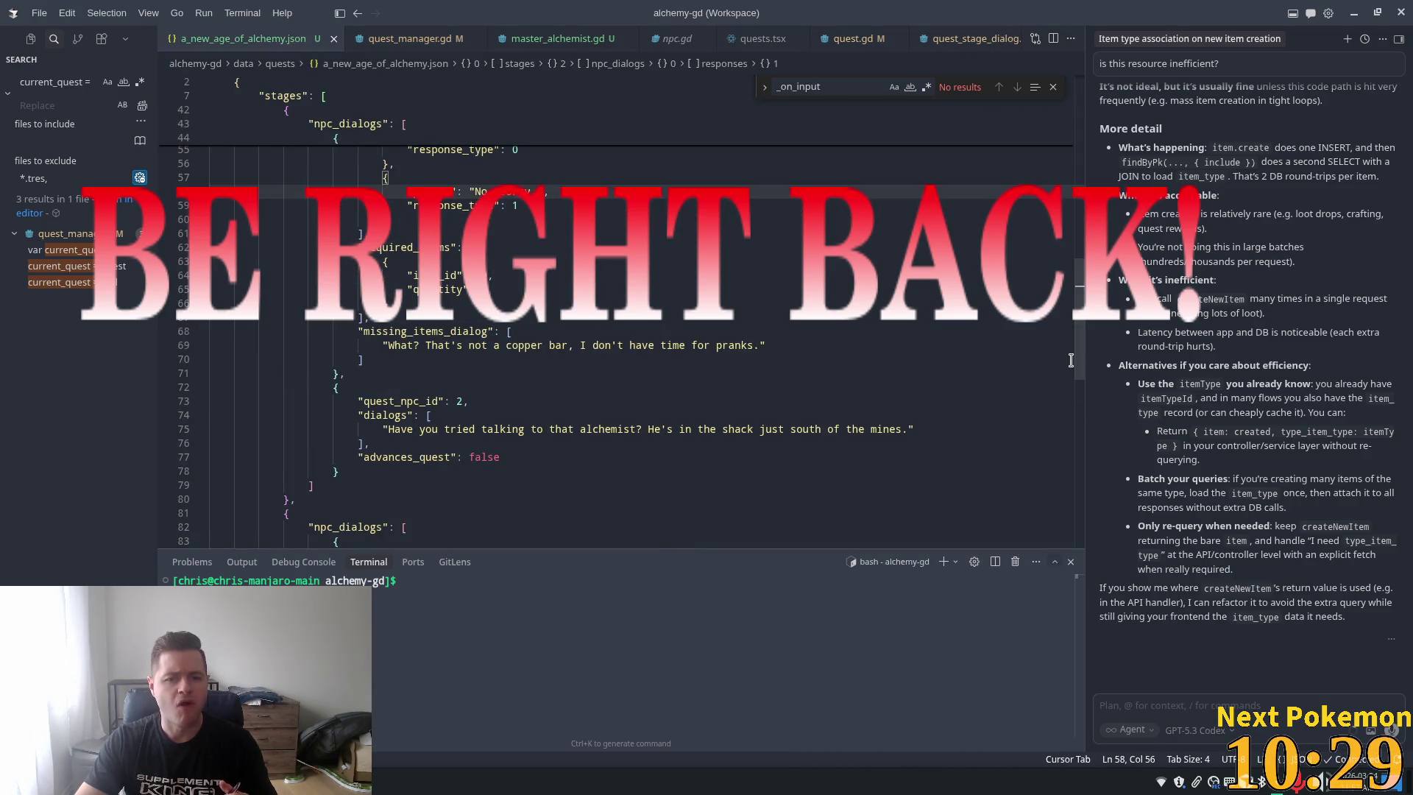
mouse_move(1079, 283)
left_mouse_down()
mouse_move(1081, 192)
mouse_move(1085, 242)
mouse_move(1085, 219)
left_mouse_up()
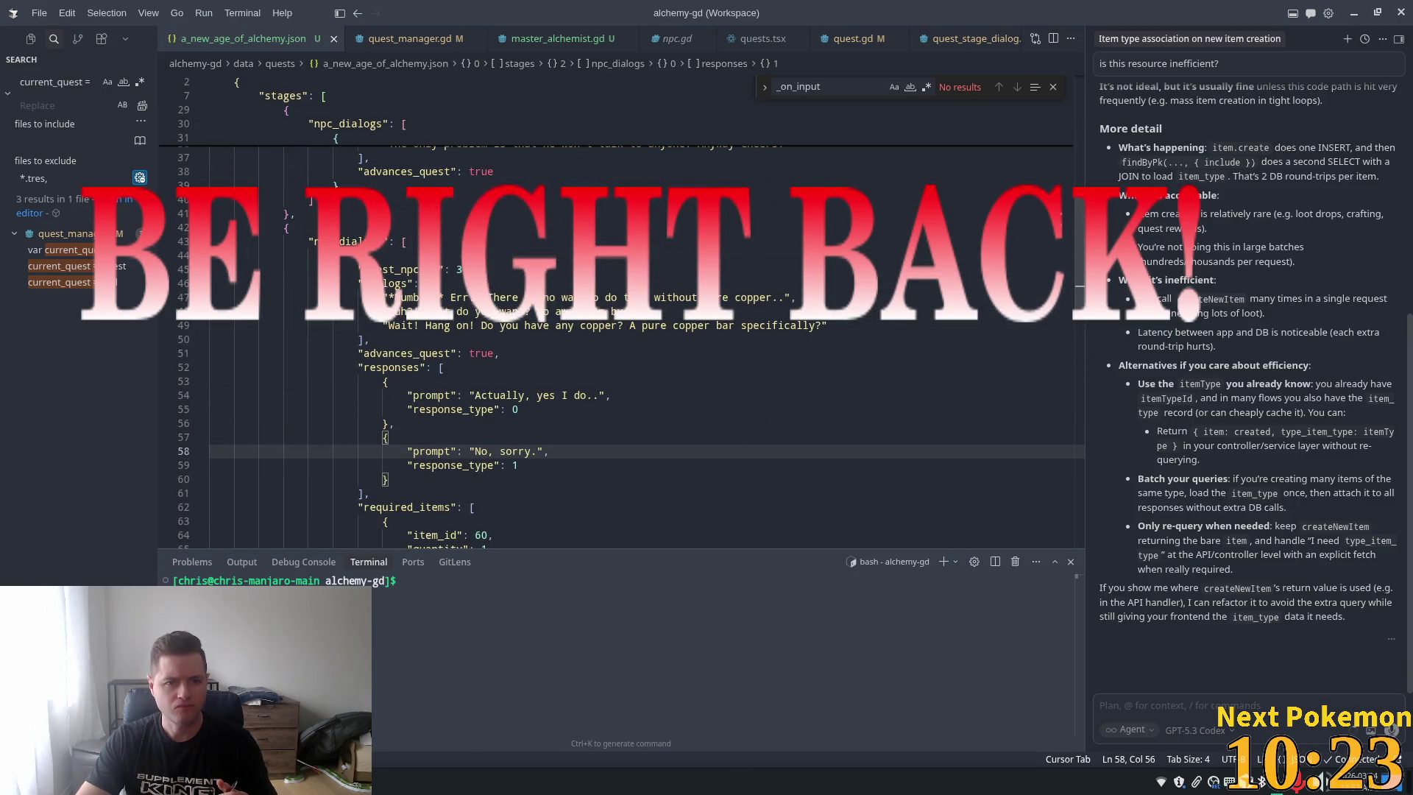
left_click(408, 39)
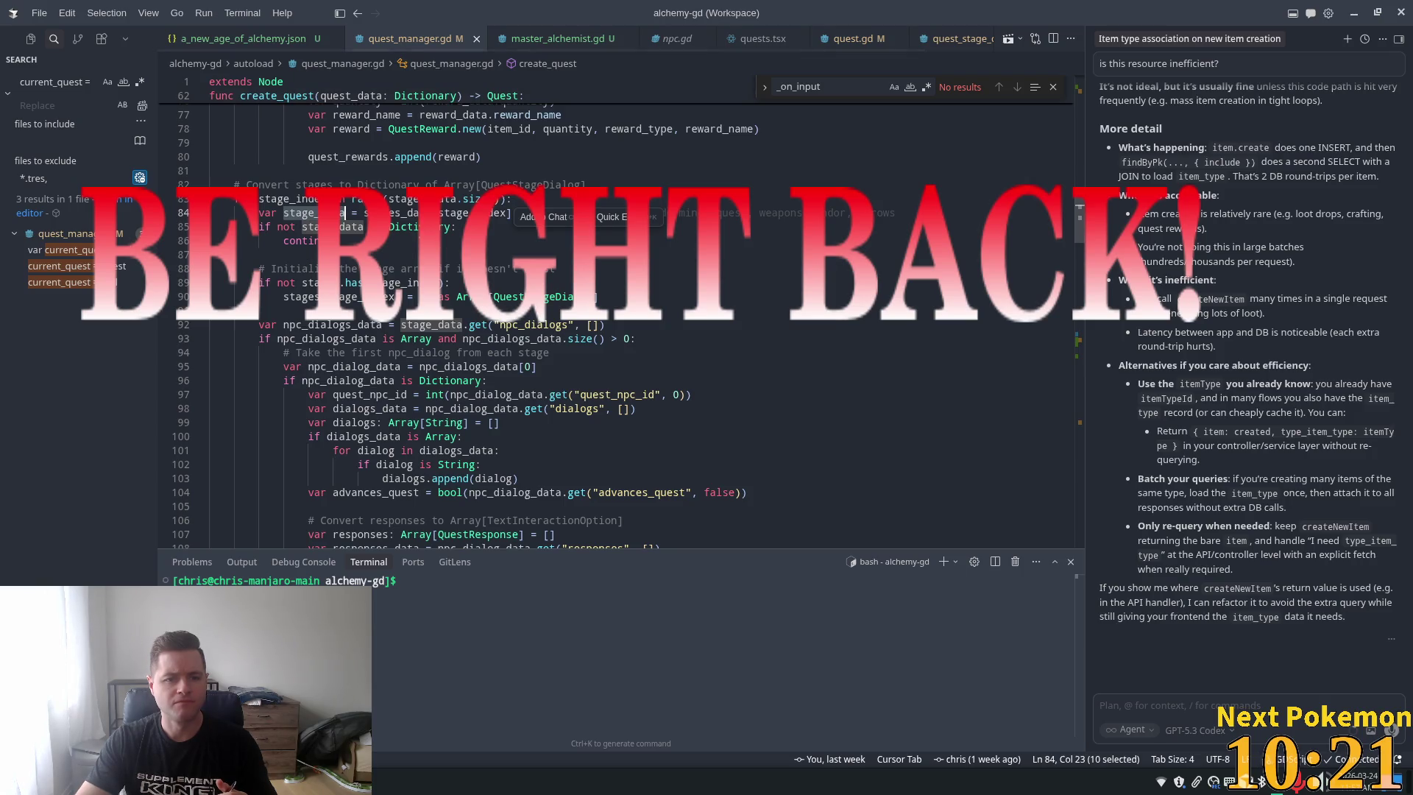
left_click(526, 325)
double_click(525, 325)
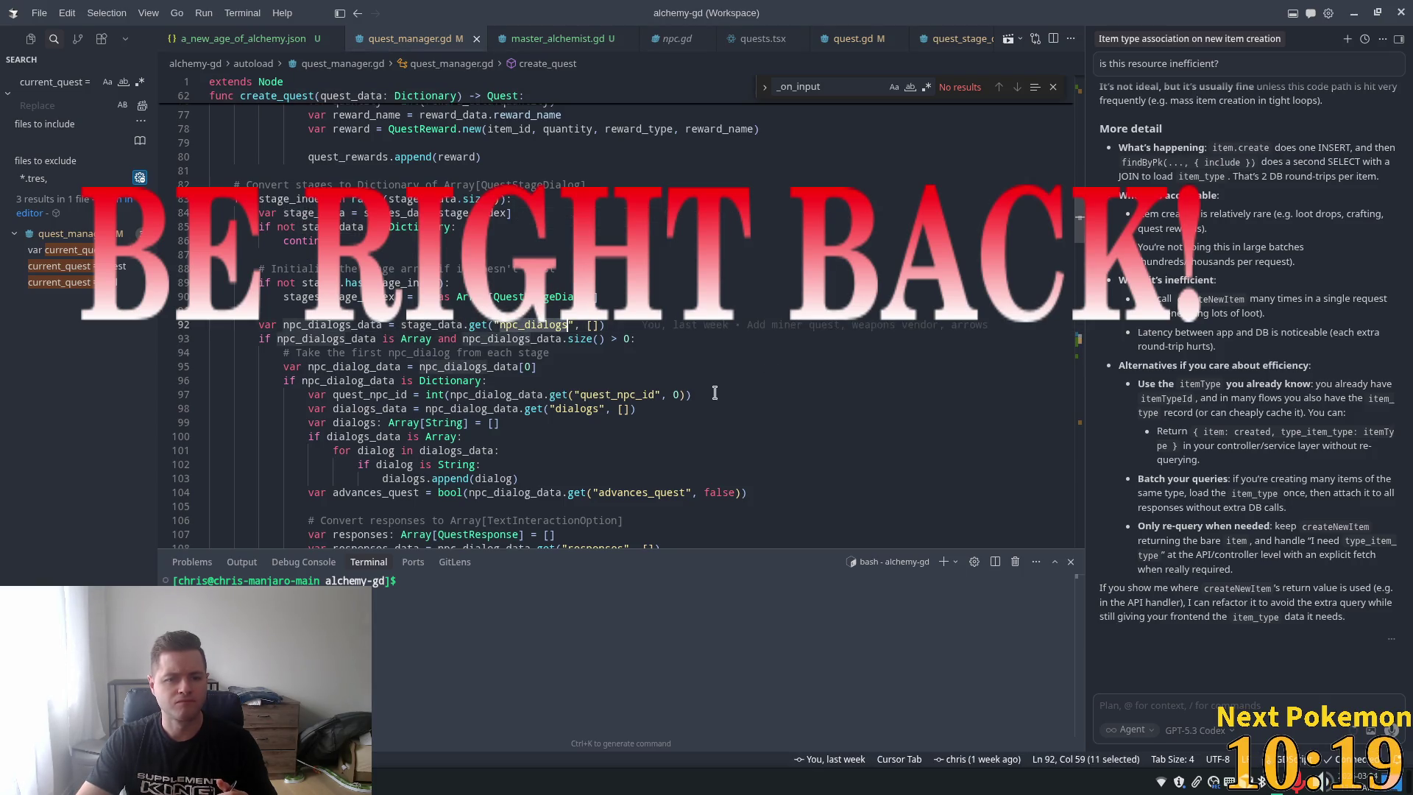
scroll(671, 358, "down", 1)
scroll(671, 357, "down", 2)
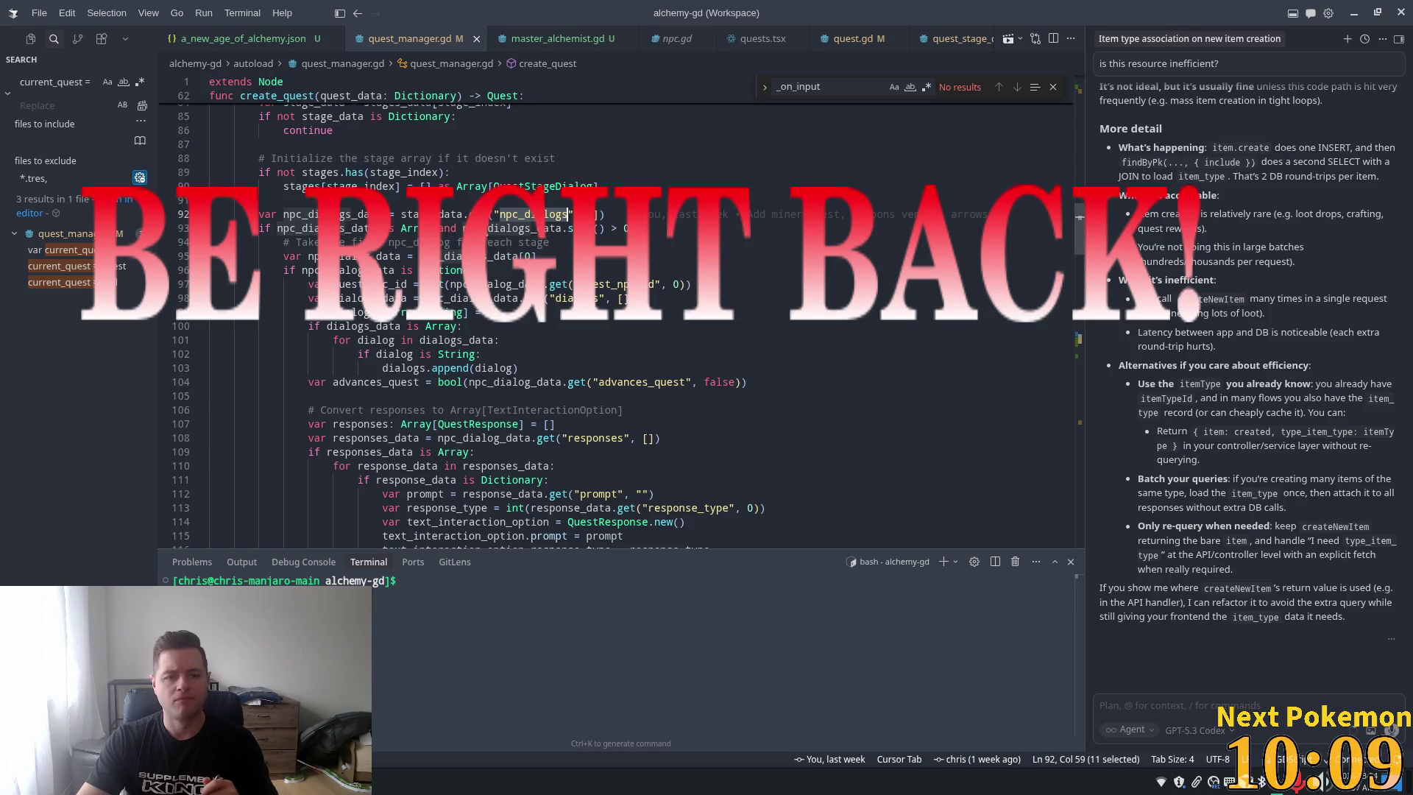
double_click(493, 256)
left_click(293, 256)
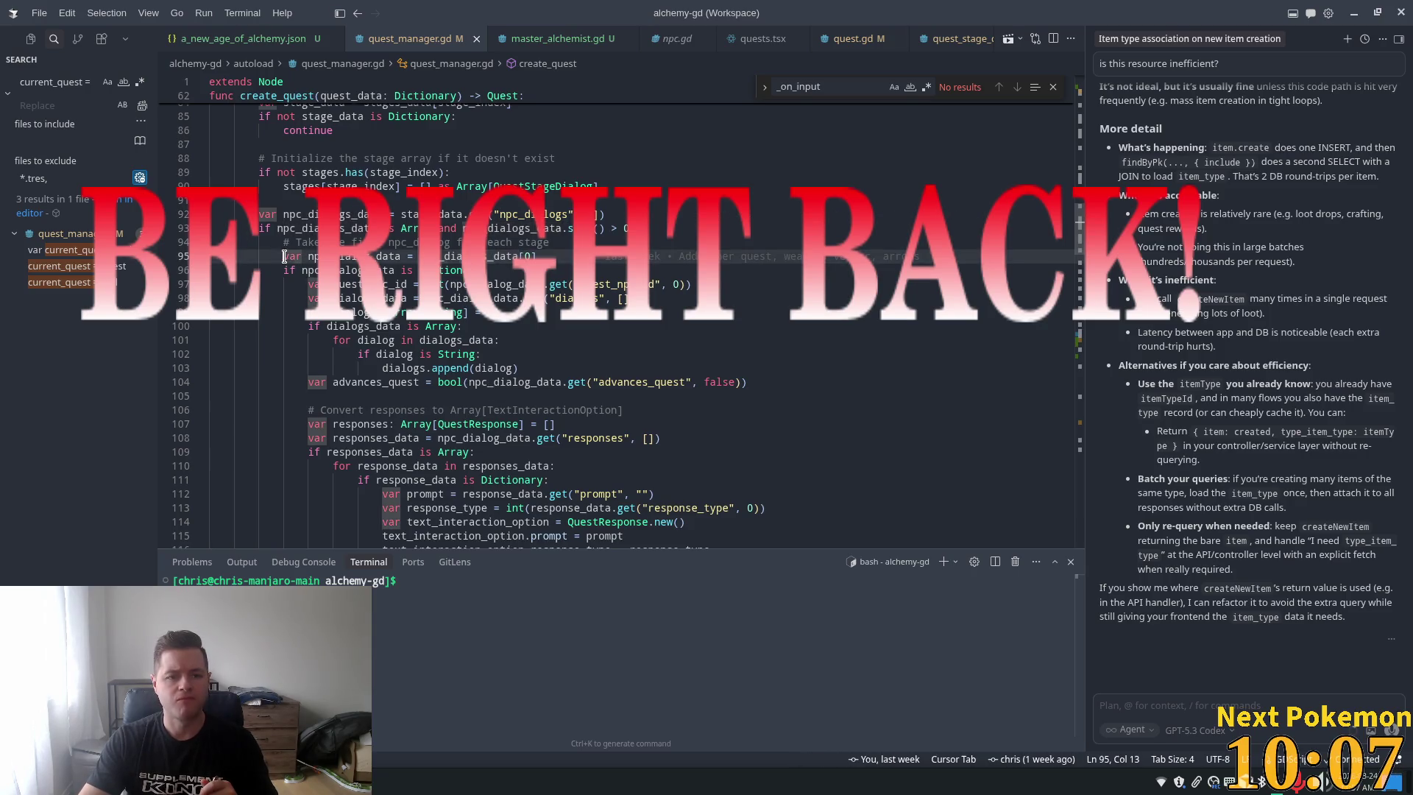
scroll(283, 295, "down", 8)
scroll(283, 299, "down", 10)
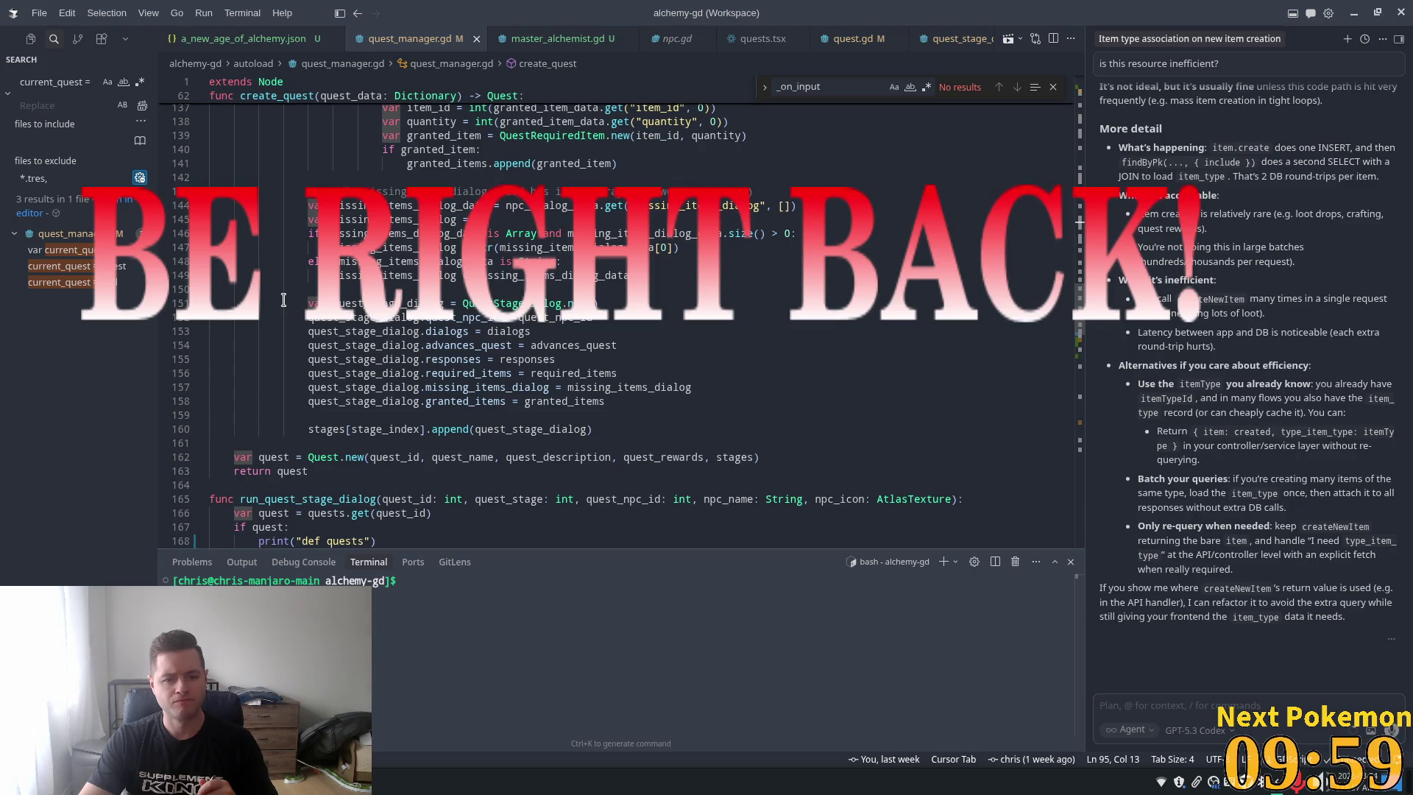
scroll(283, 299, "up", 1)
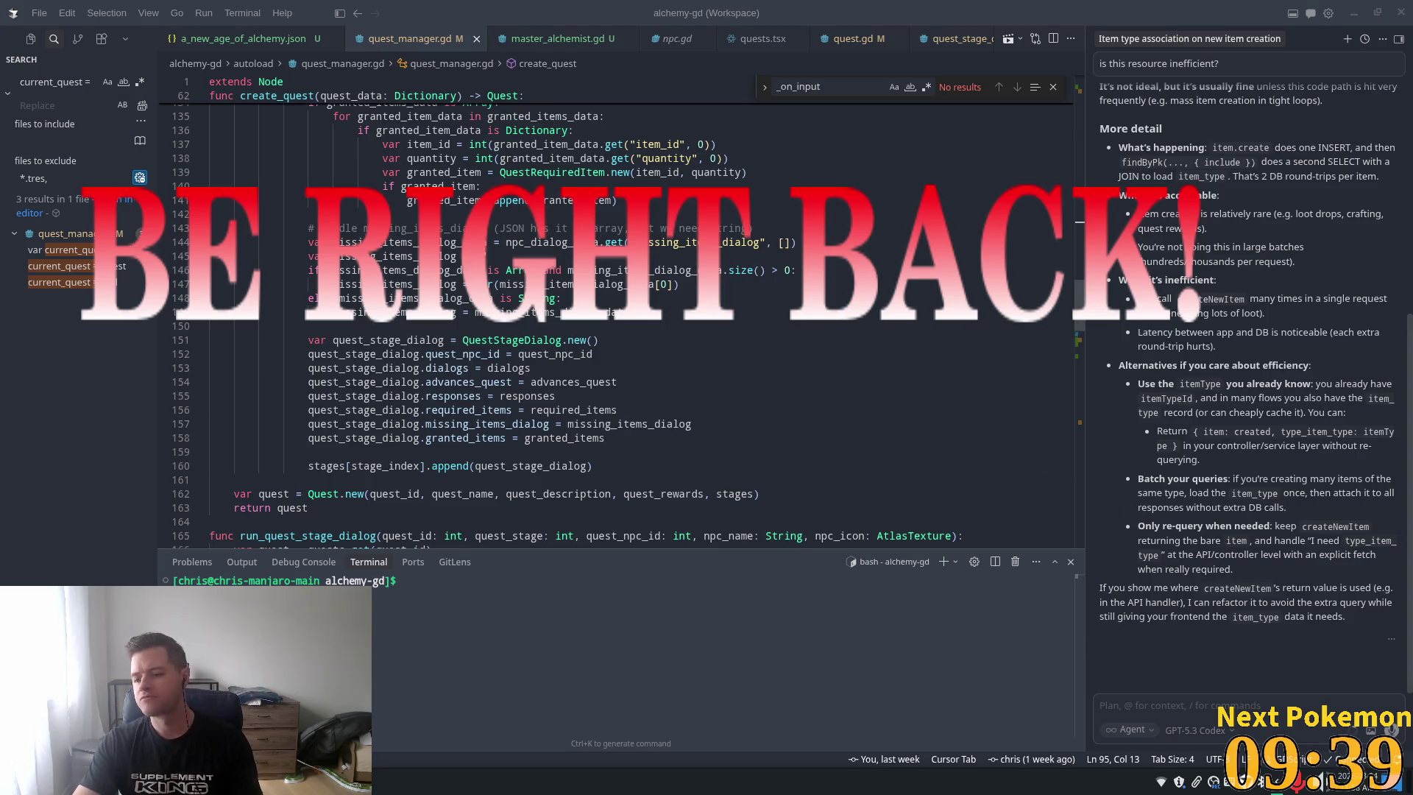
scroll(563, 272, "up", 10)
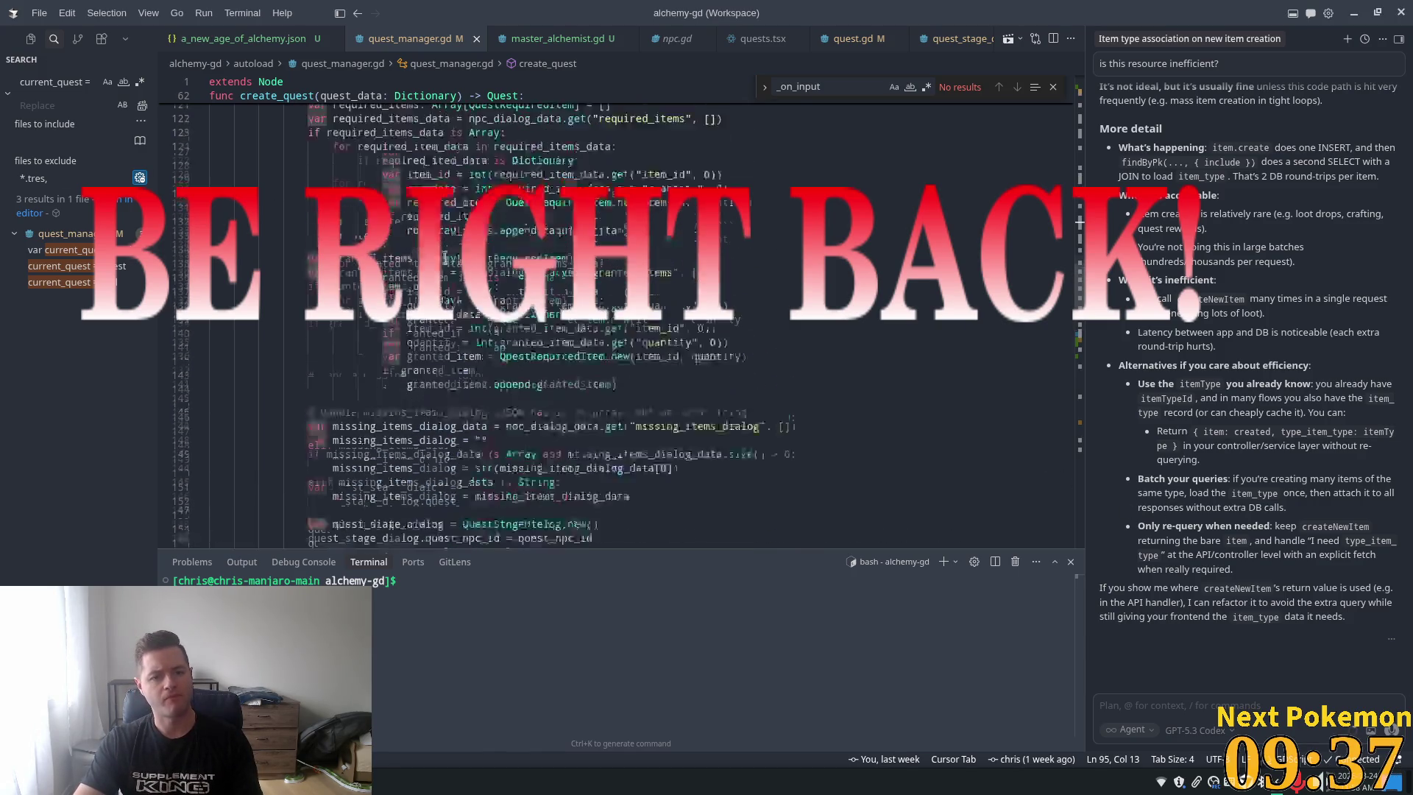
scroll(285, 228, "up", 2)
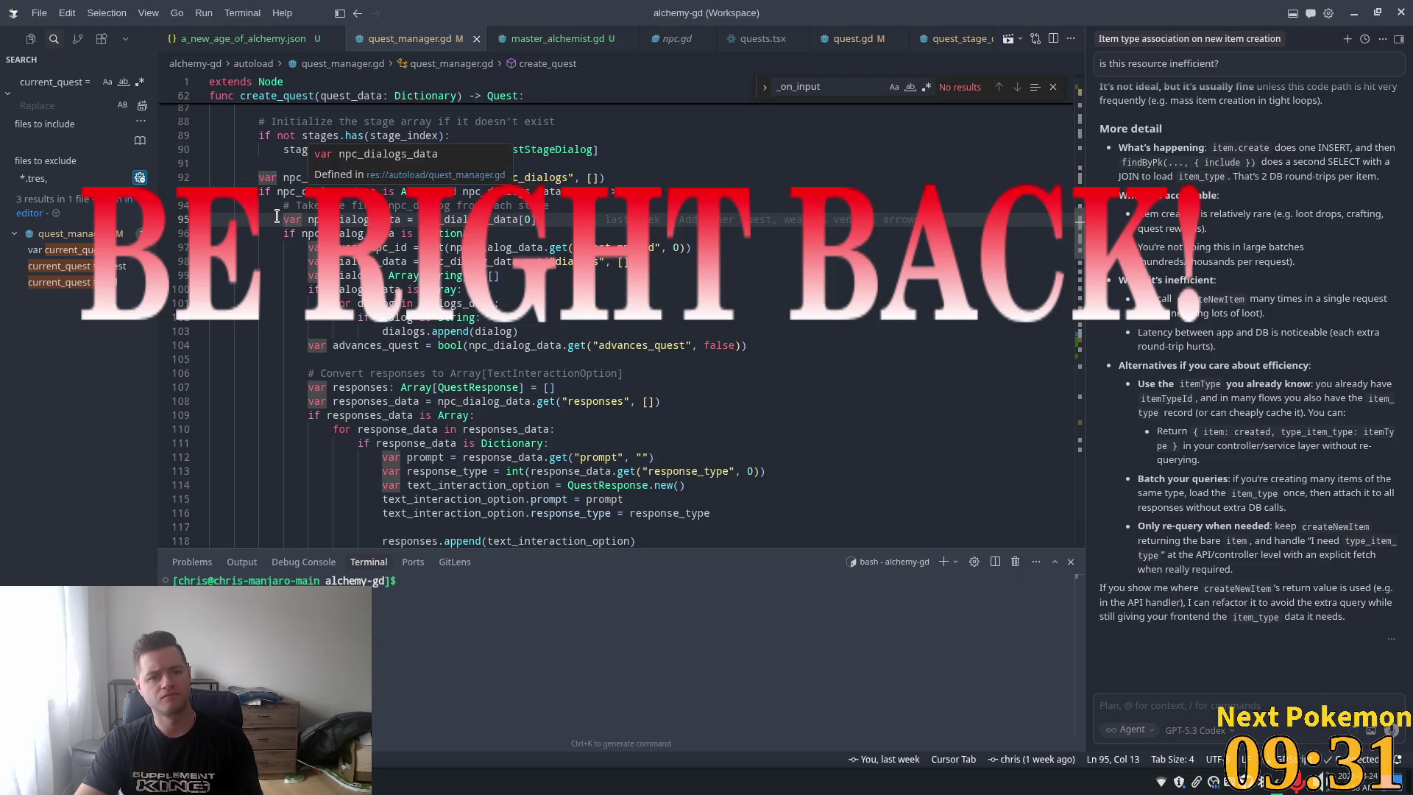
left_click_drag(388, 206, 451, 205)
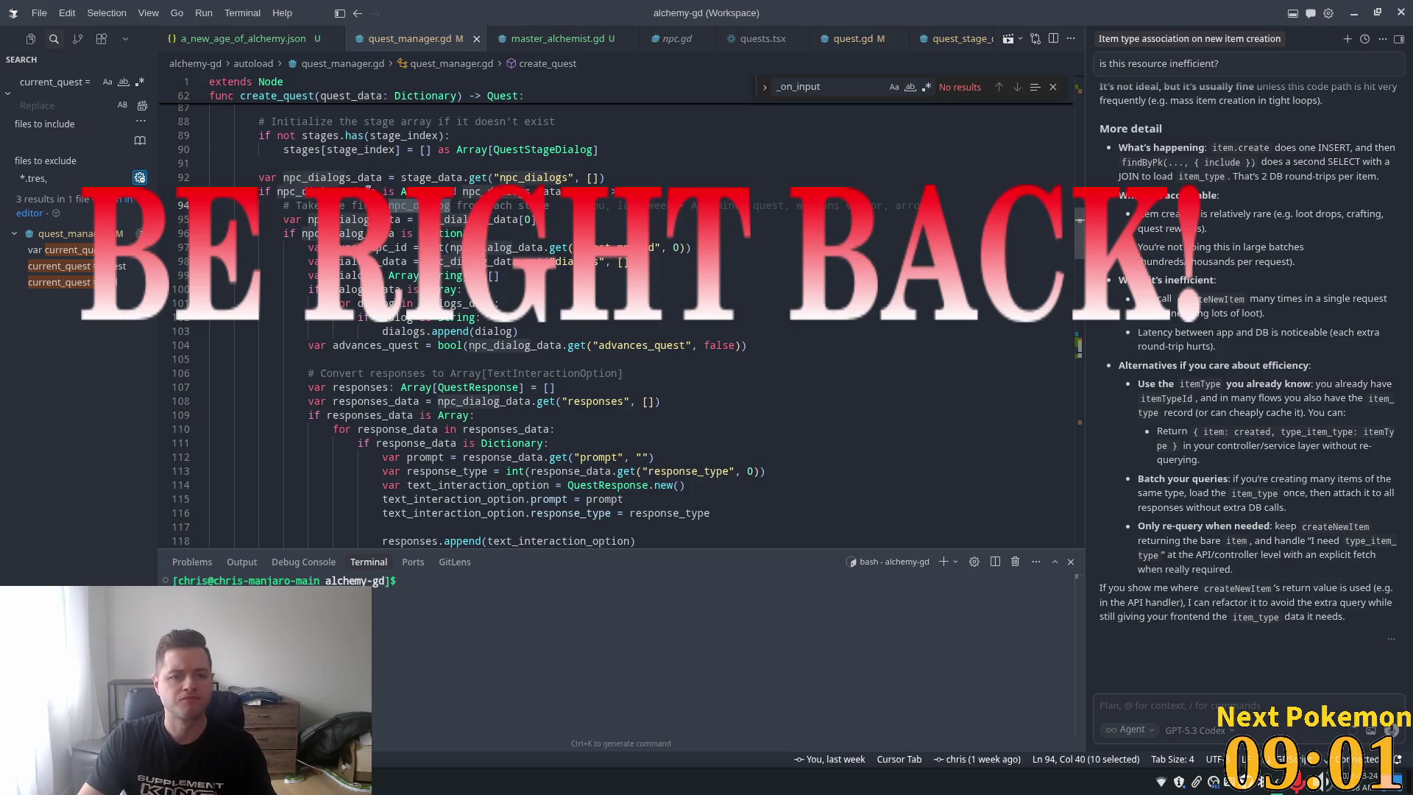
left_click(688, 186)
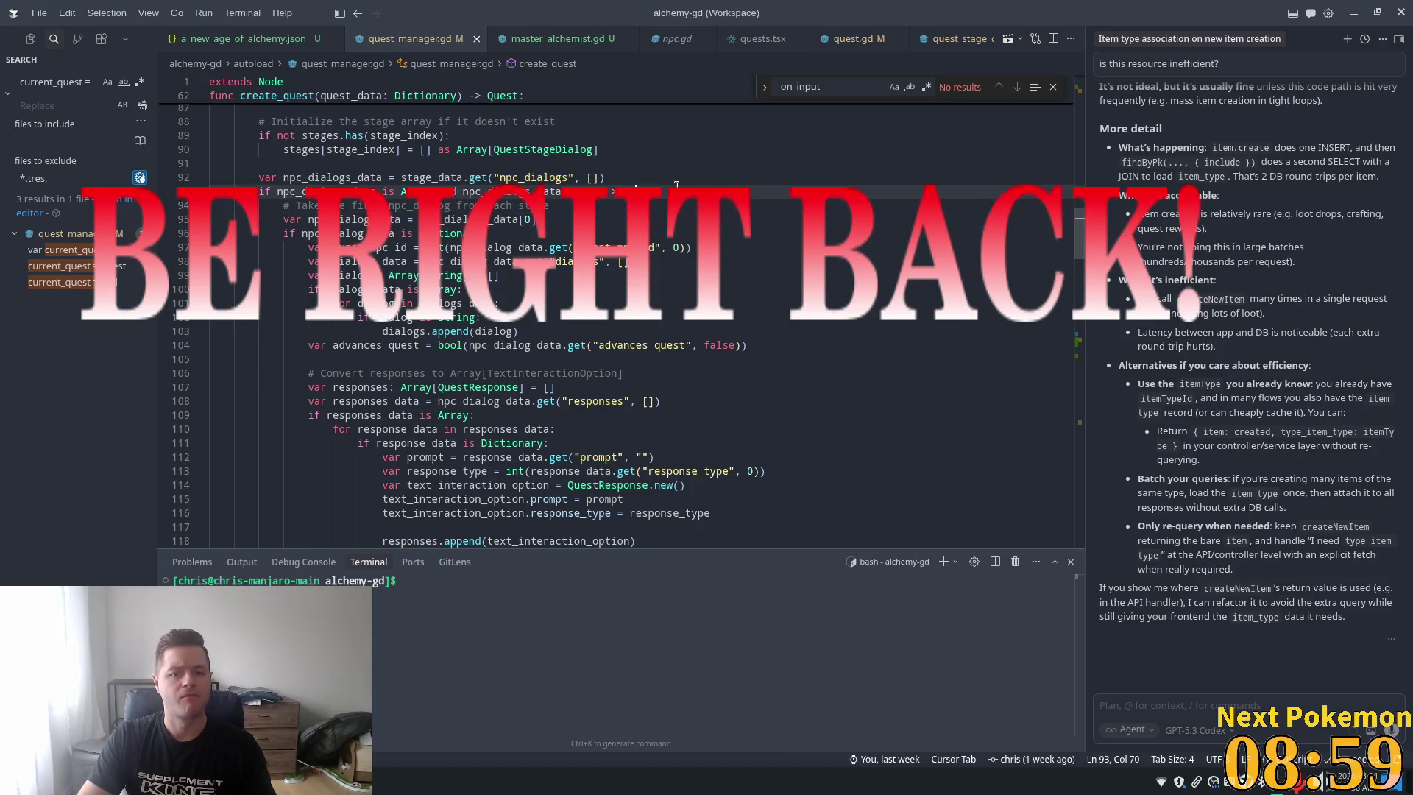
Add a for loop over npc_dialogs_data below line 93 using Cursor's suggested code
key("Return")
type("for")
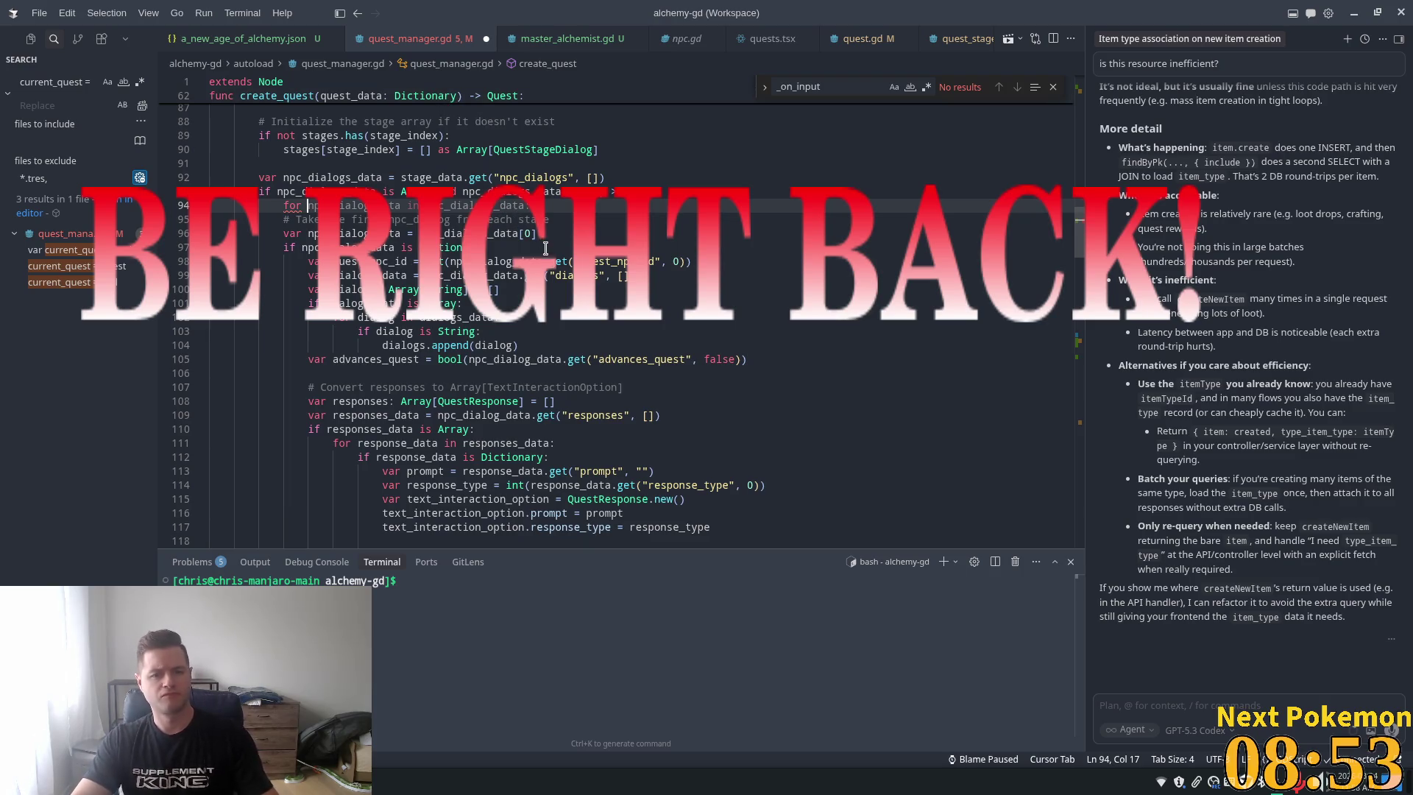
key("Tab")
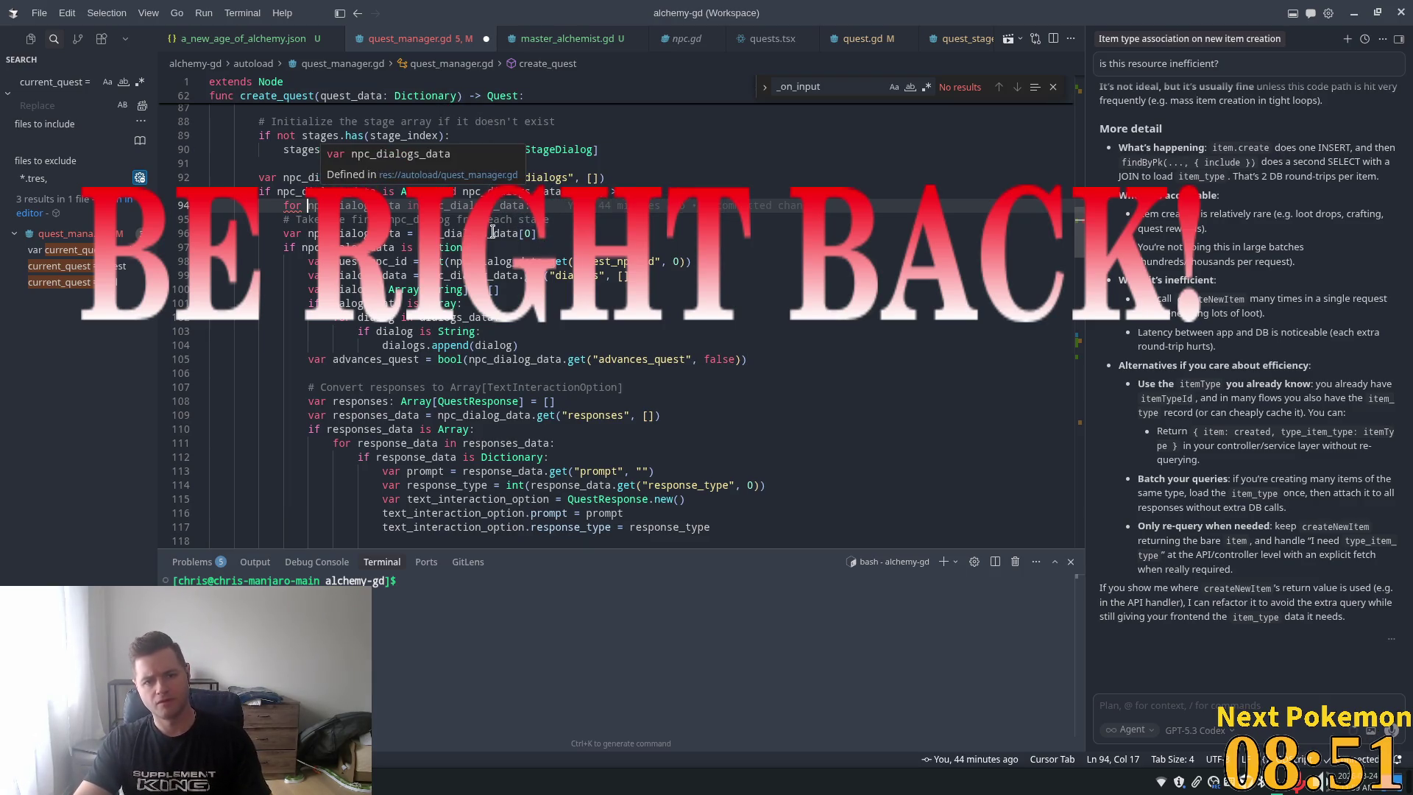
key("Tab")
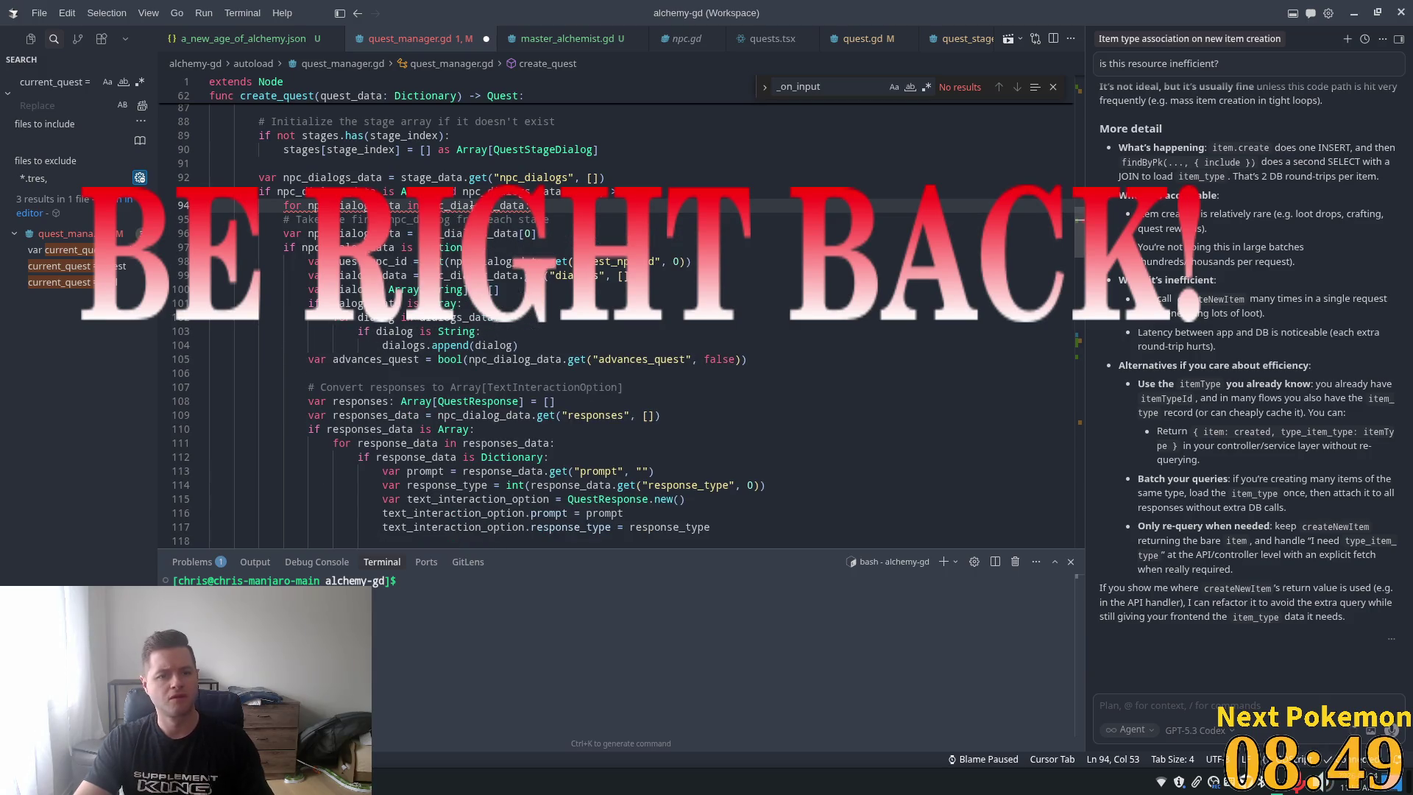
Comment out the two old take-first-dialog lines and place the selection start at line 97
left_click_drag(541, 234, 165, 218)
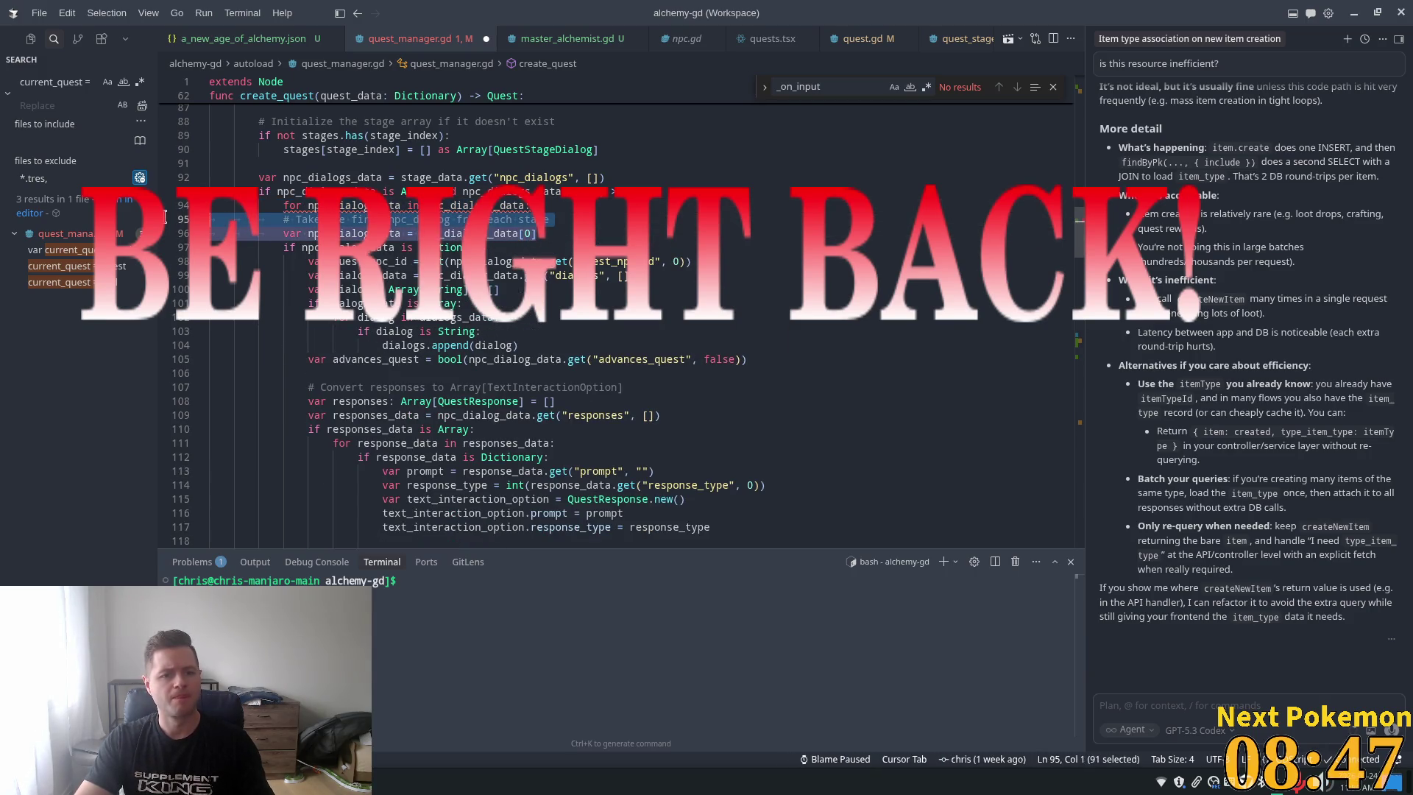
key("ctrl+slash")
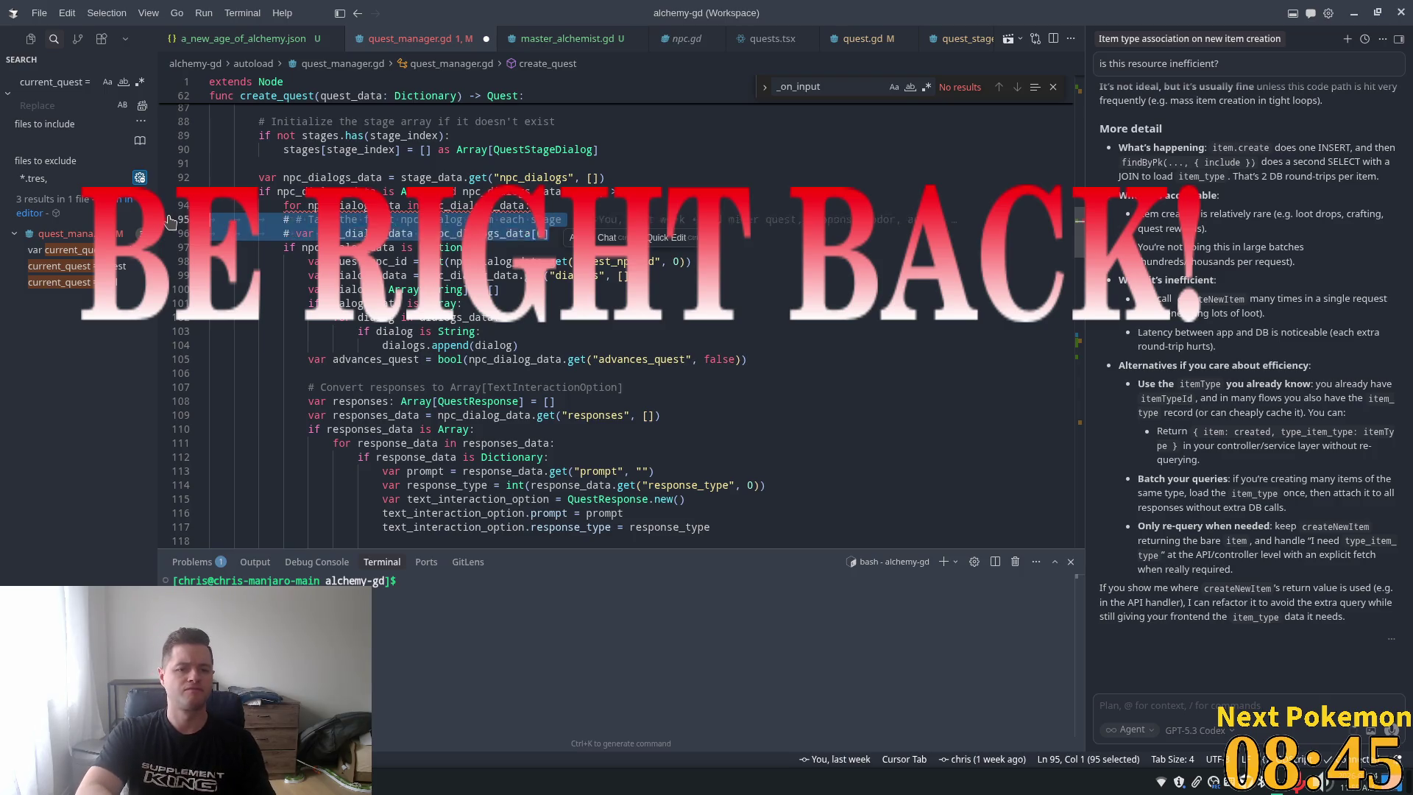
key("Left")
key("Left")
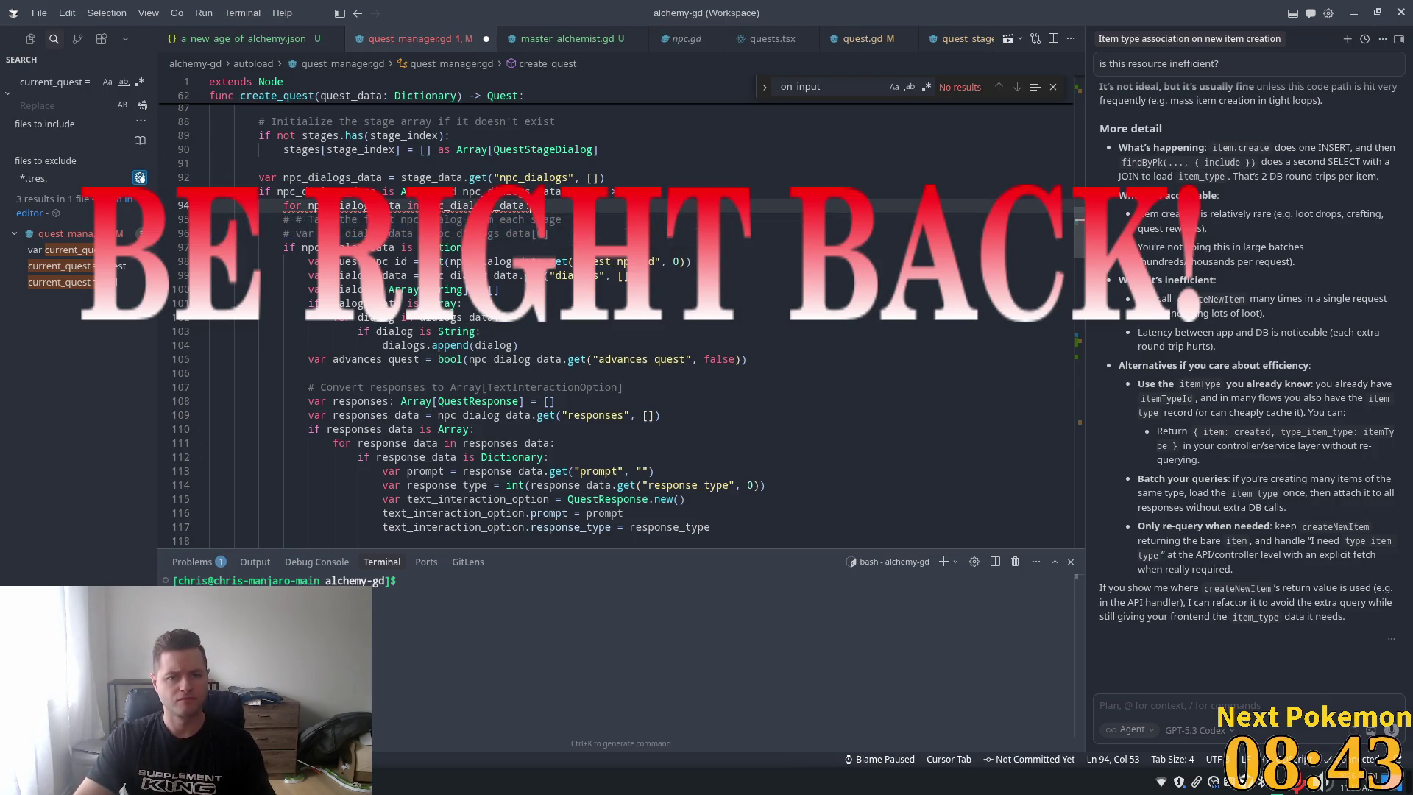
key("Home")
key("Down")
key("Down")
key("Down")
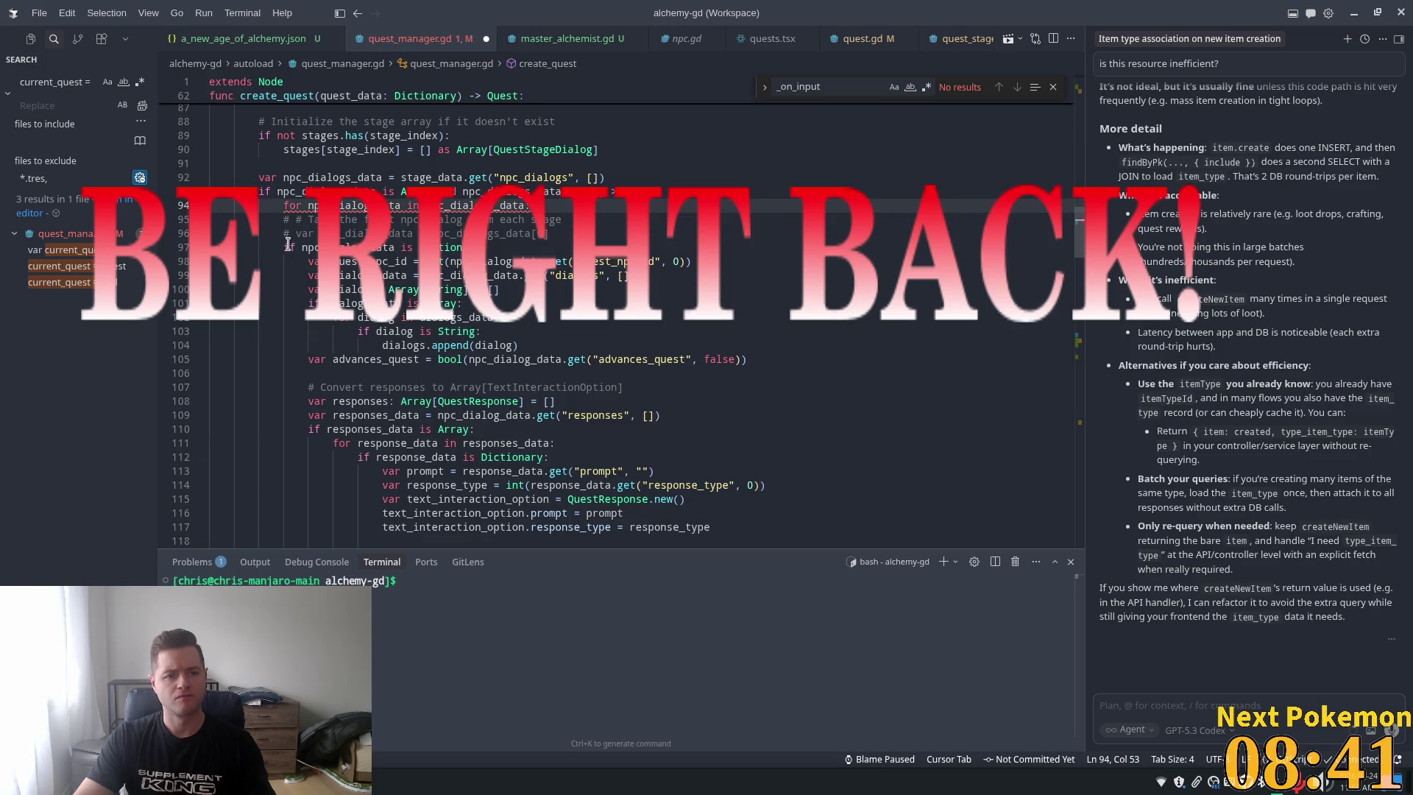
scroll(287, 320, "down", 5)
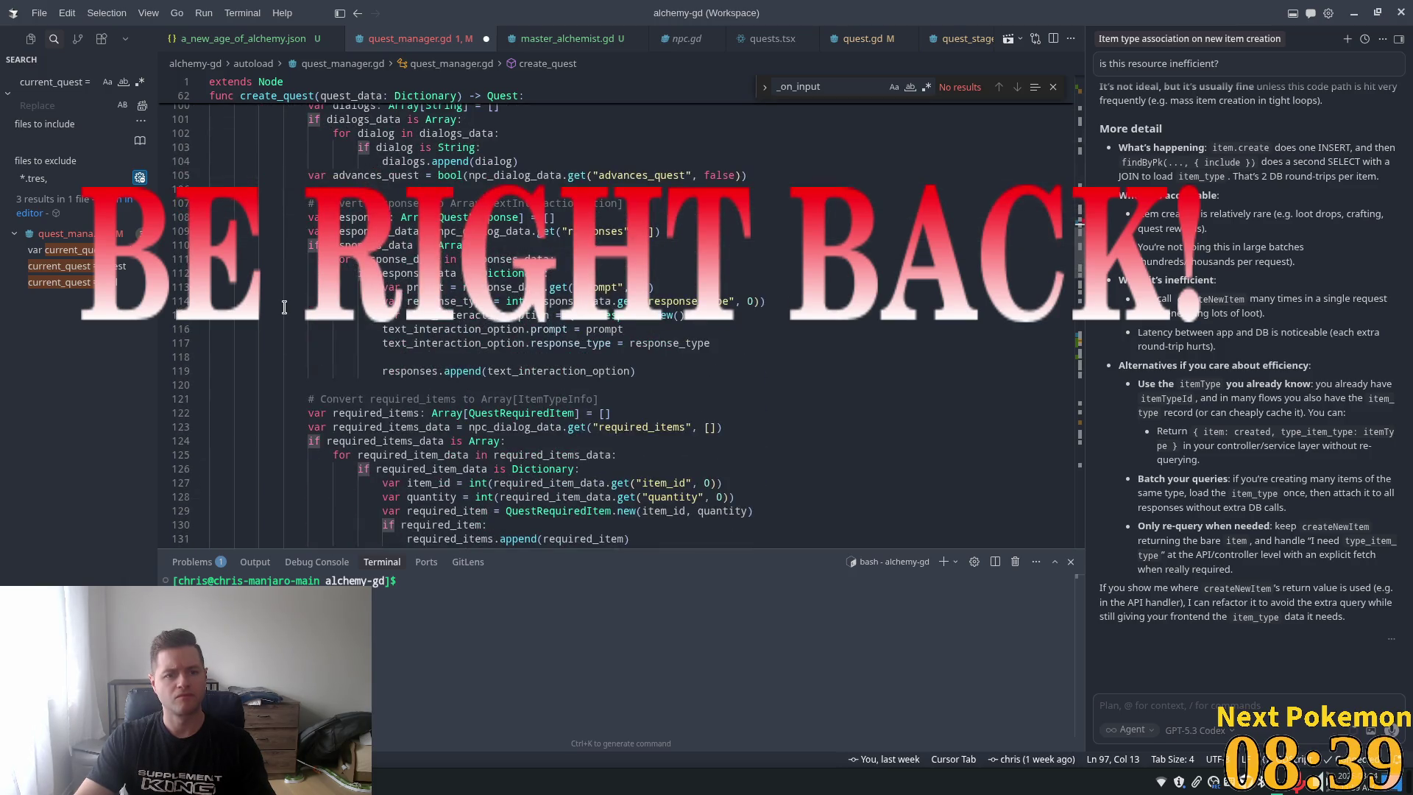
scroll(285, 312, "up", 2)
scroll(283, 307, "down", 11)
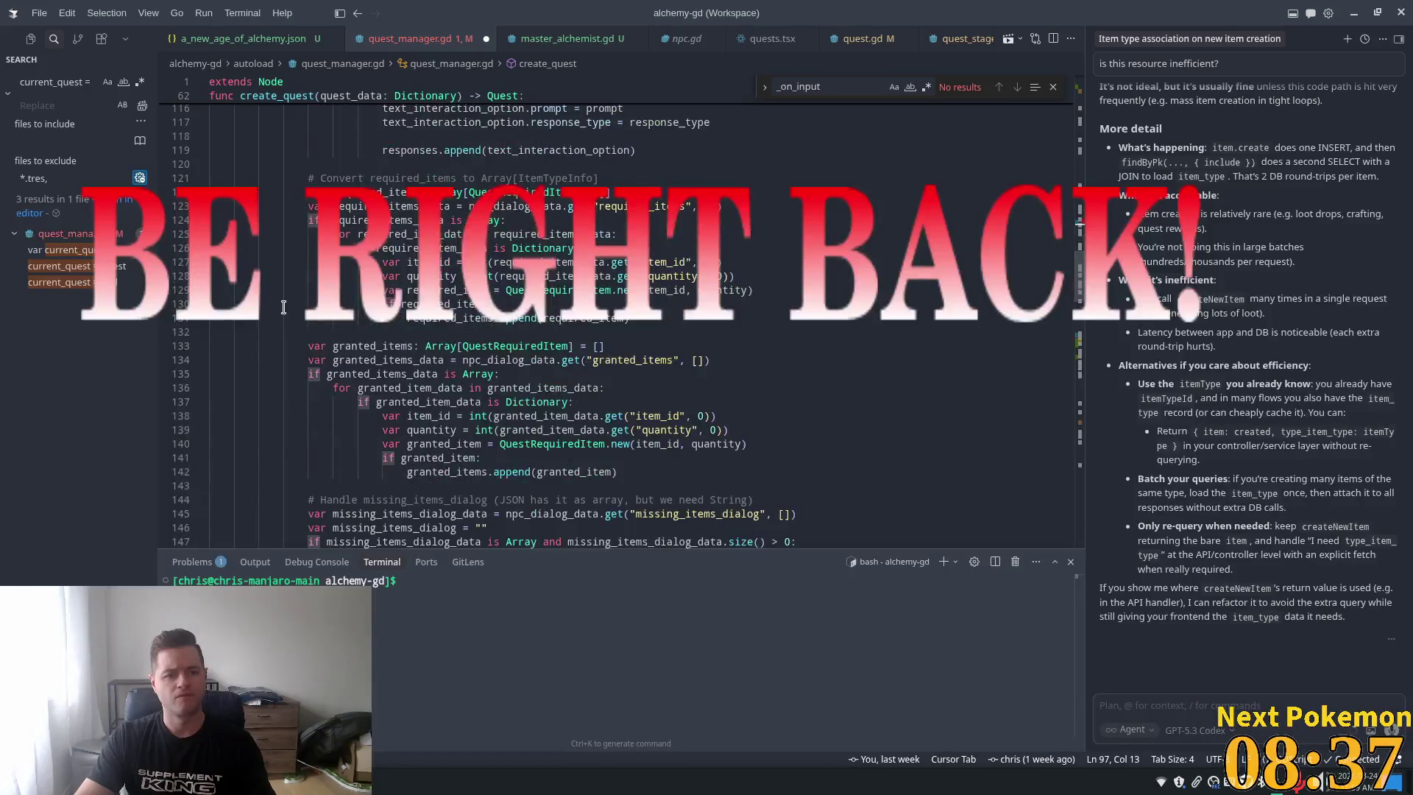
scroll(284, 307, "down", 3)
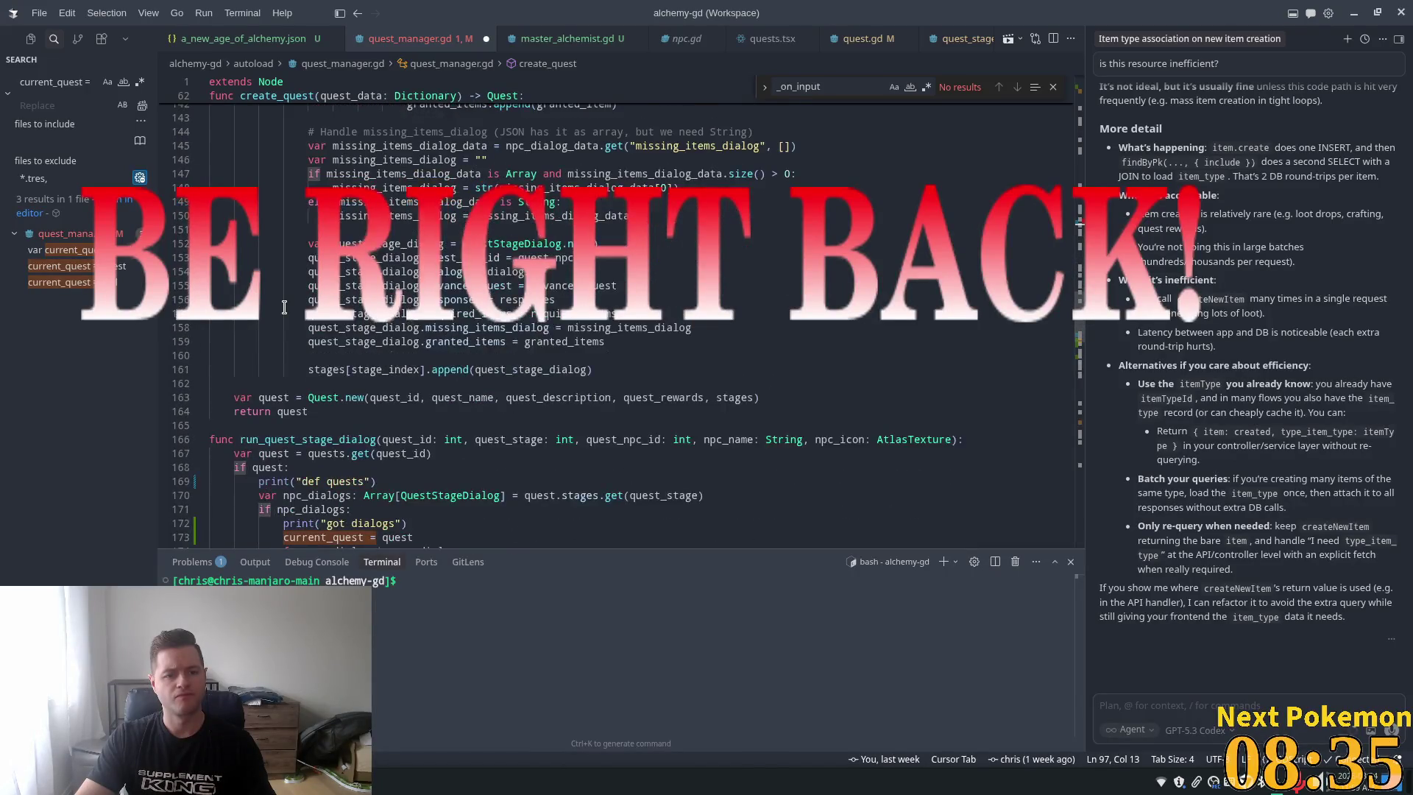
left_click(285, 296, "shift")
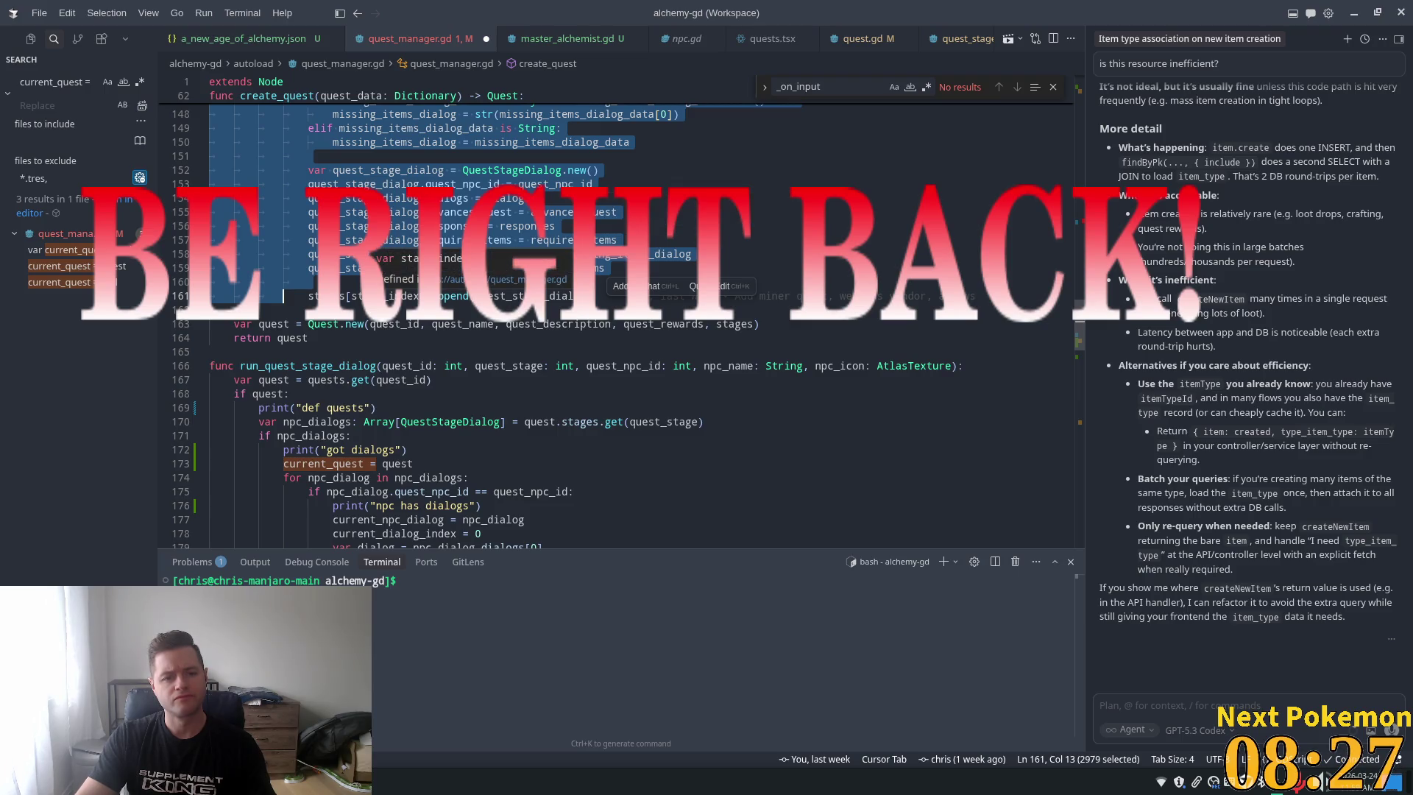
Indent lines 97–161 one level into the new npc_dialogs_data loop
scroll(390, 287, "up", 15)
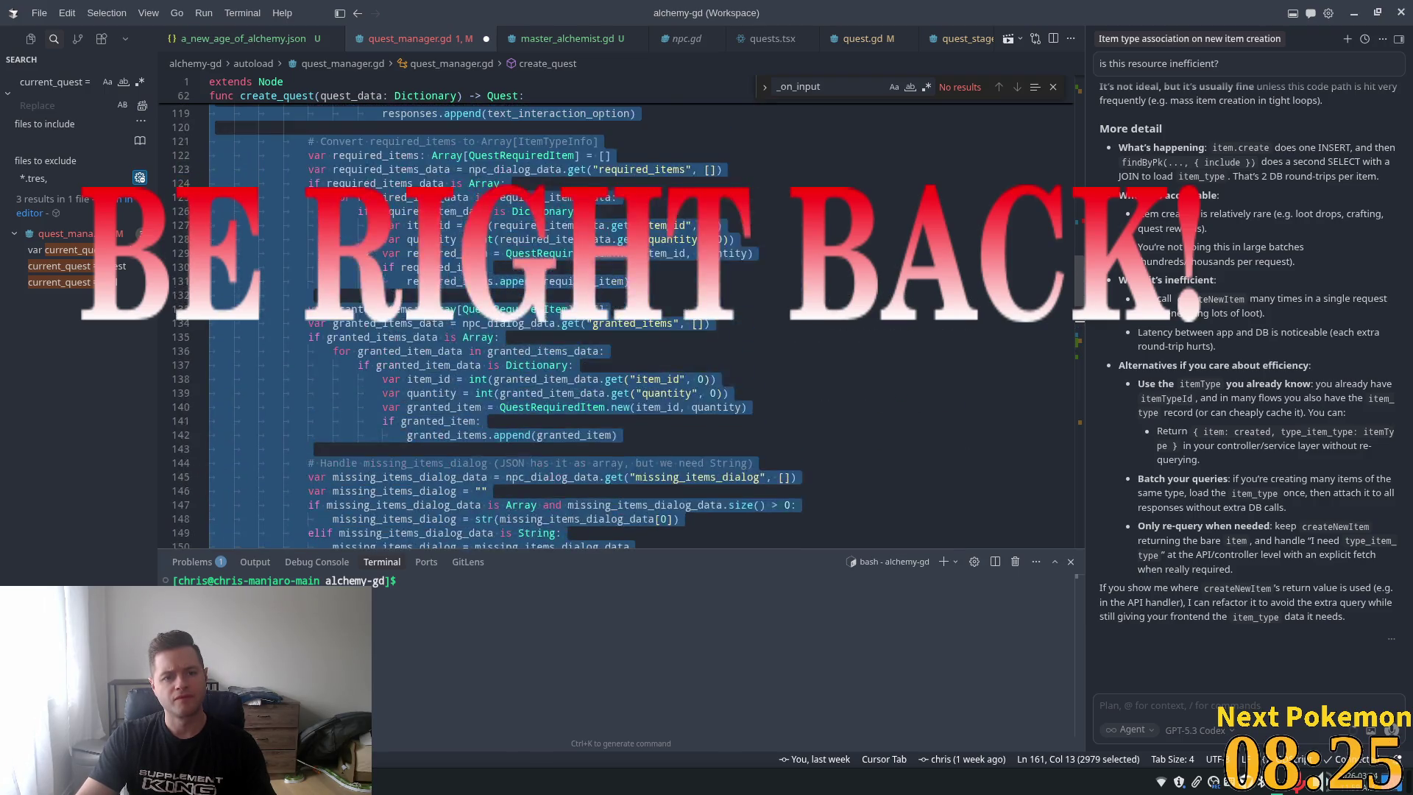
scroll(312, 301, "up", 4)
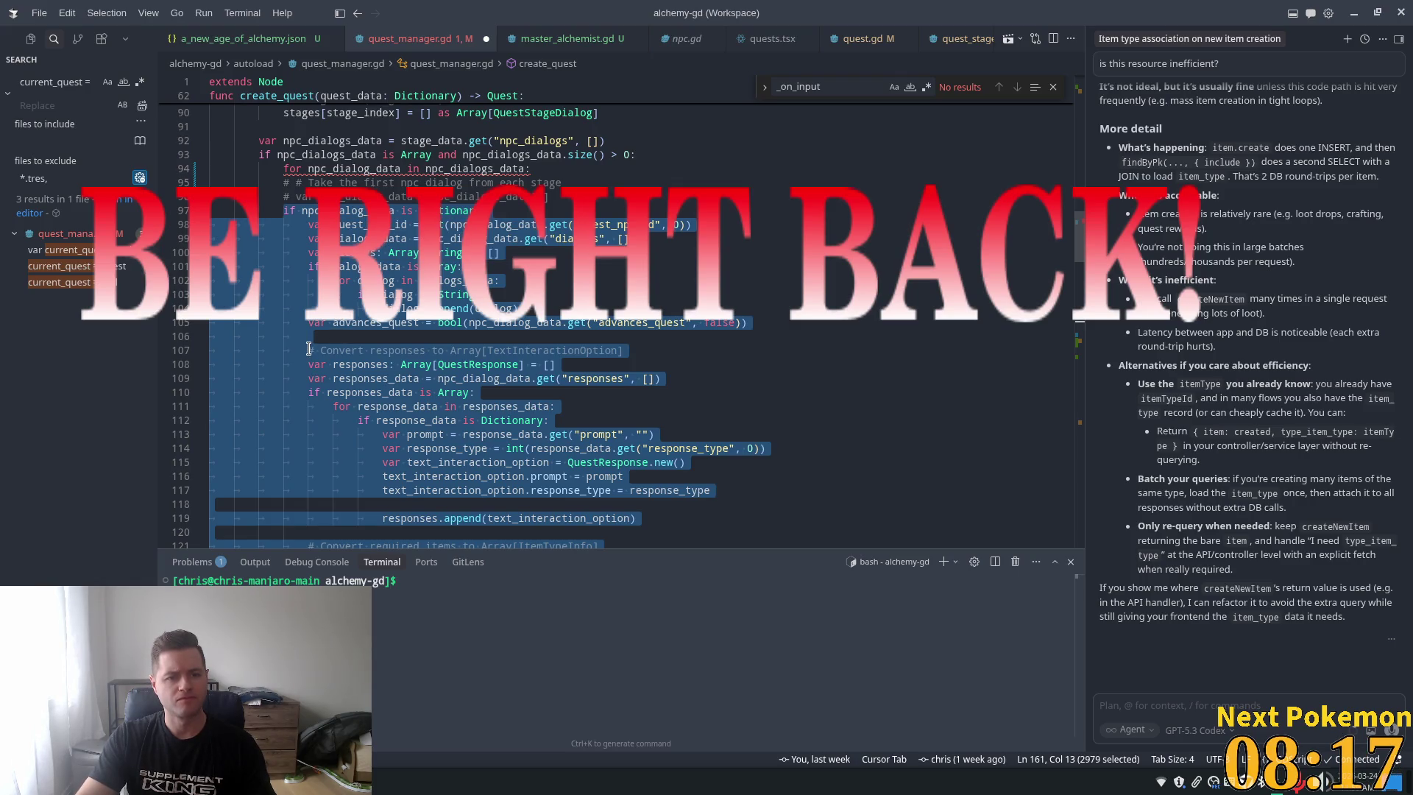
scroll(385, 193, "down", 8)
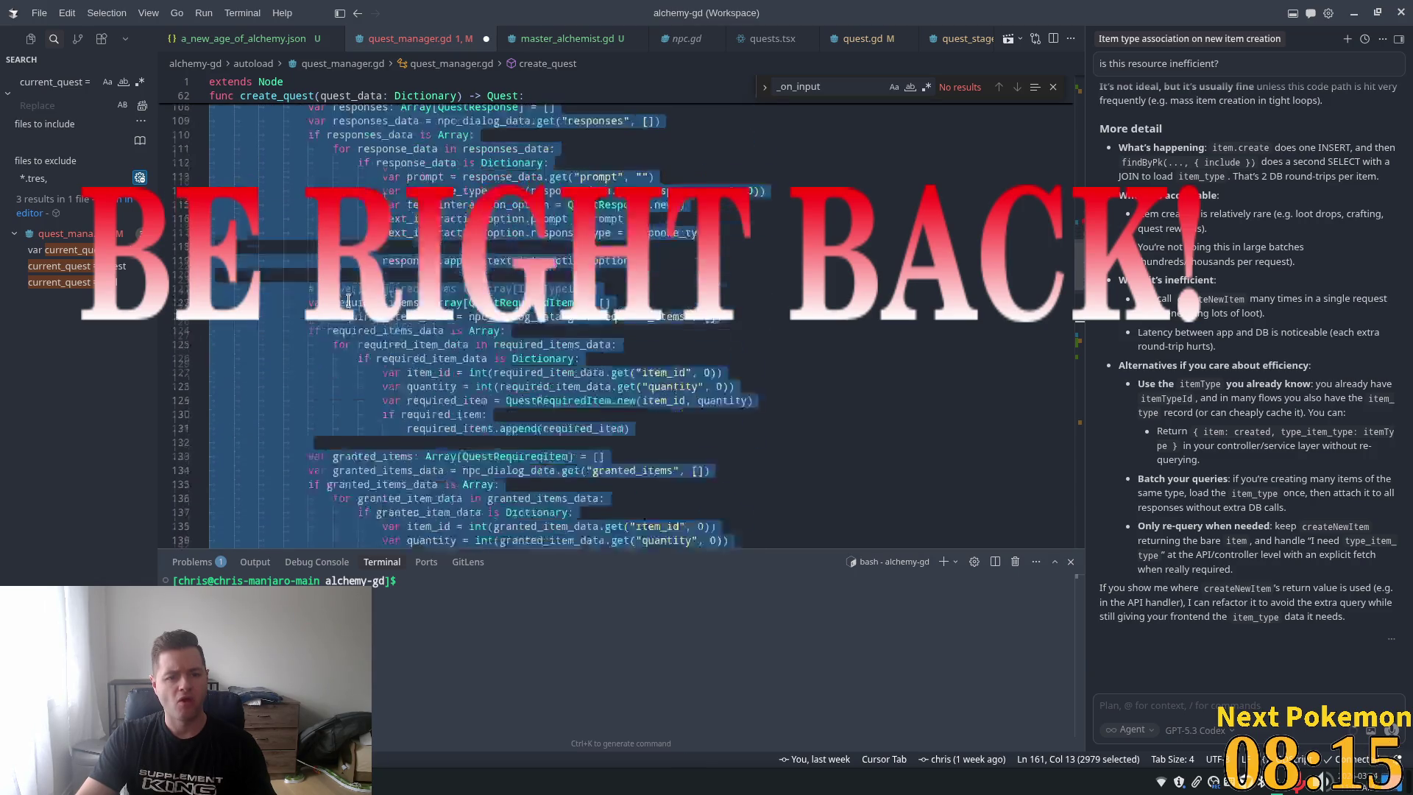
scroll(348, 301, "down", 9)
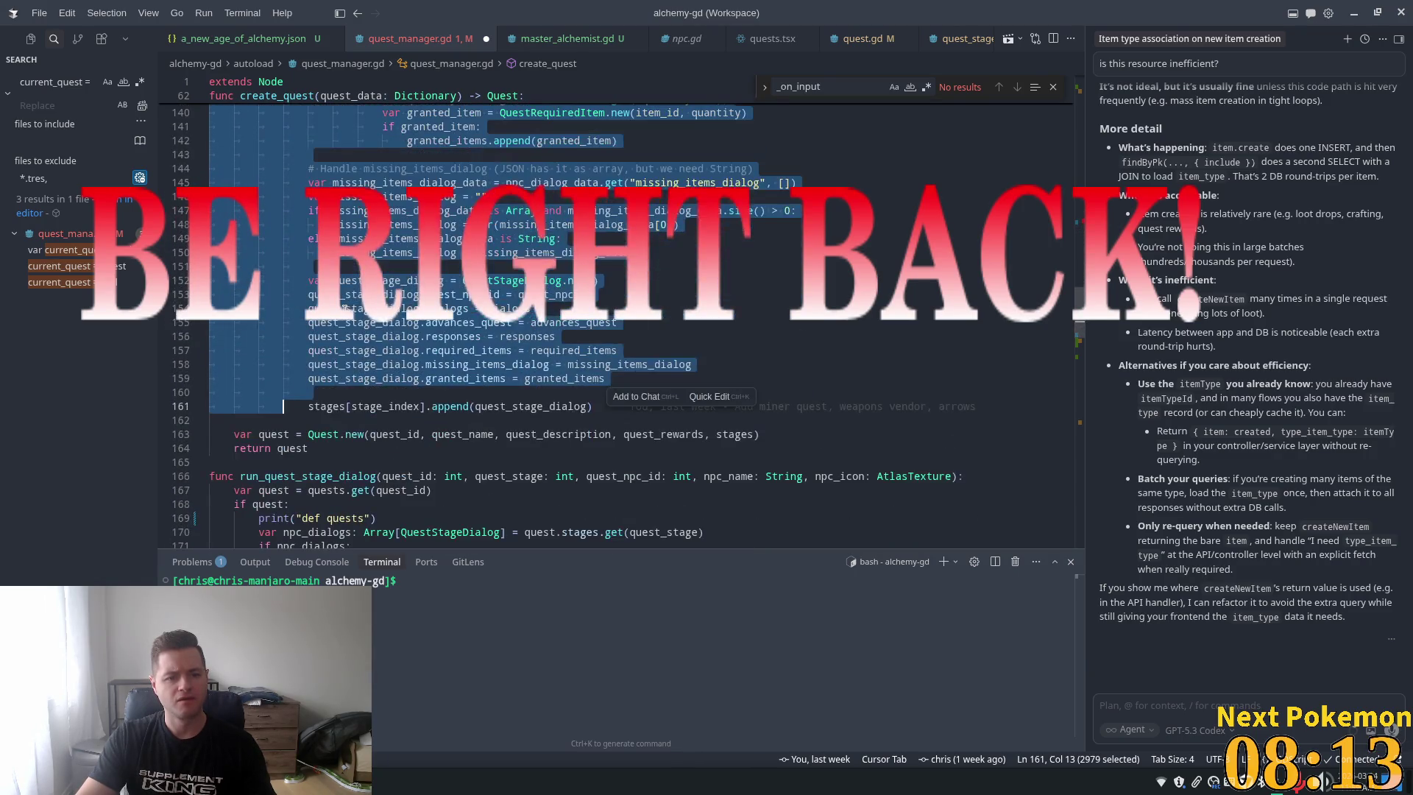
key("Tab")
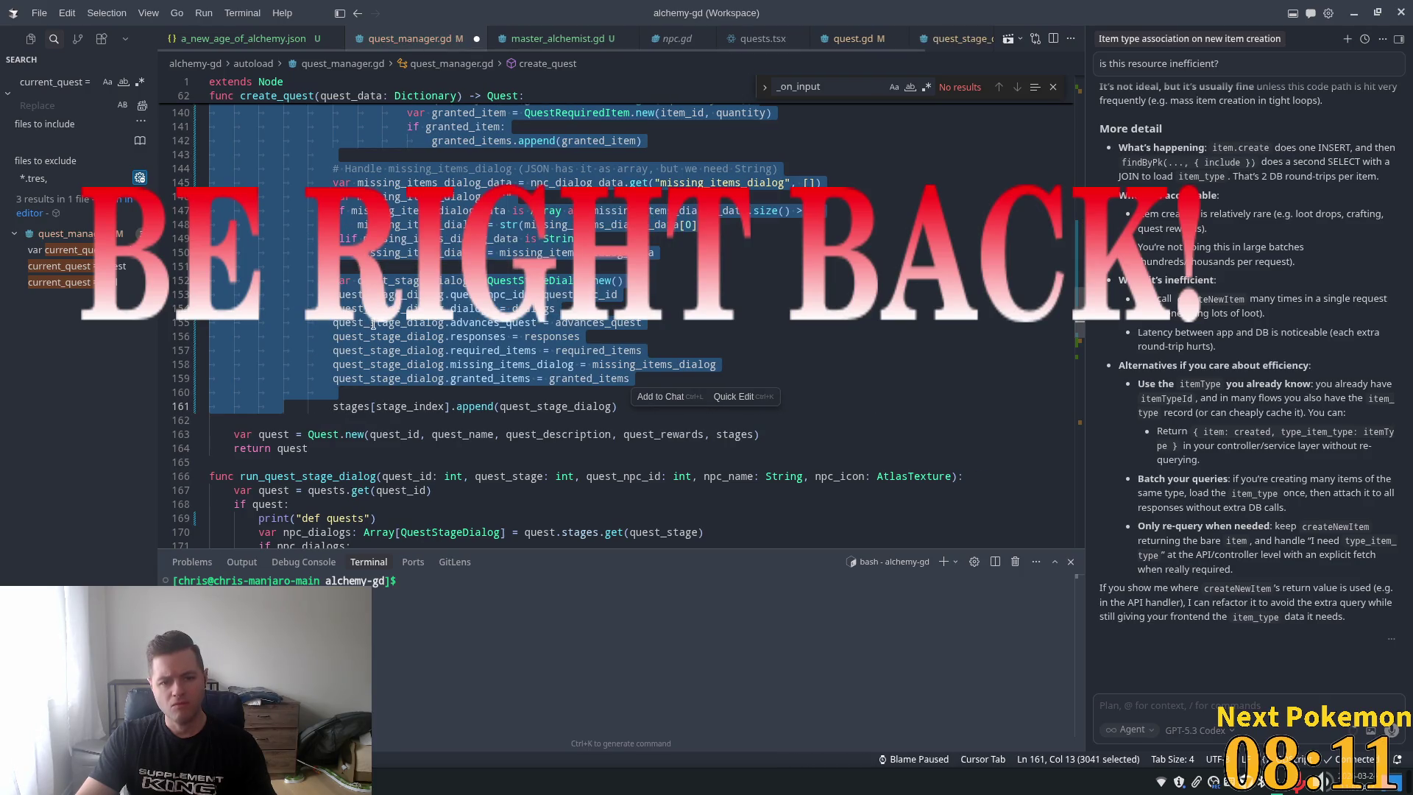
scroll(312, 297, "up", 3)
scroll(313, 298, "up", 1)
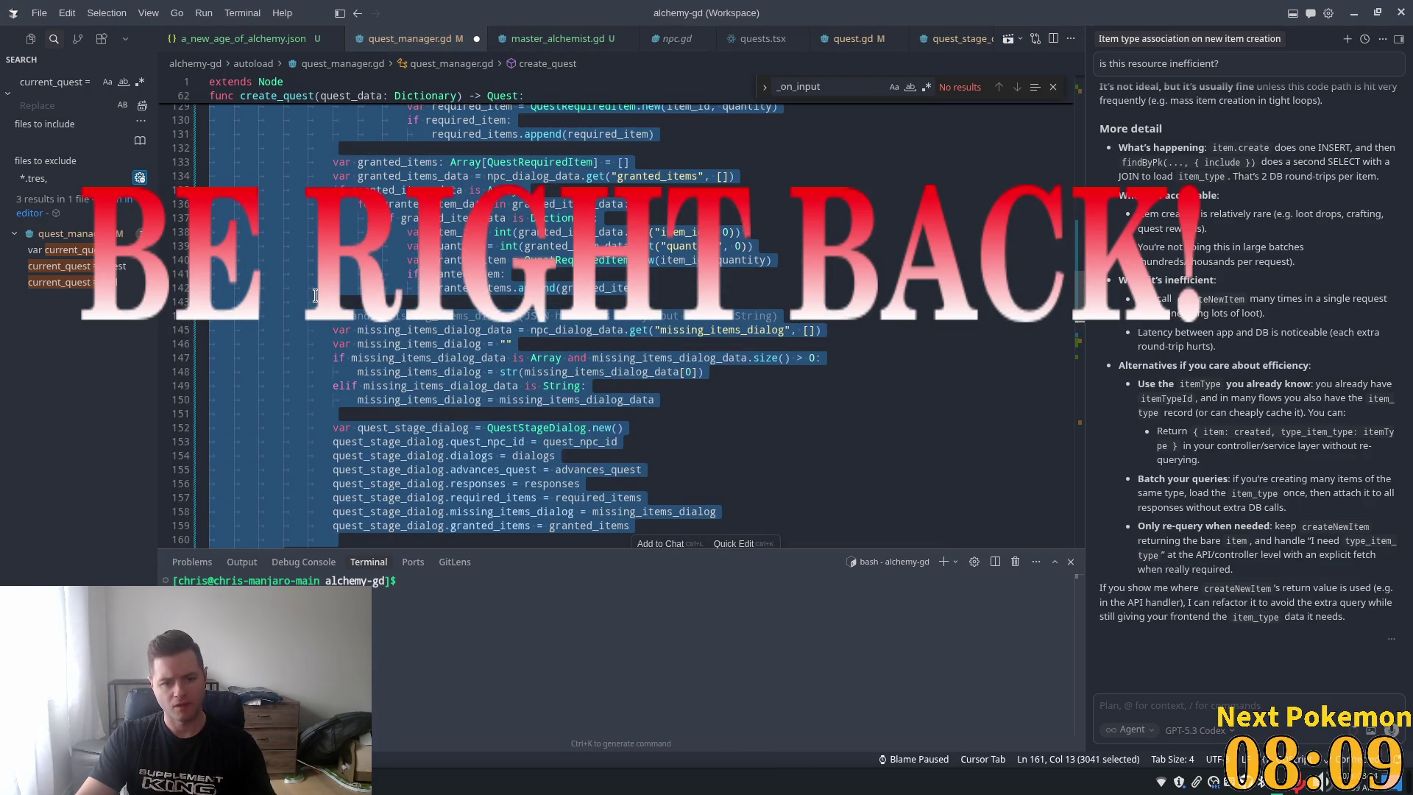
scroll(316, 294, "down", 3)
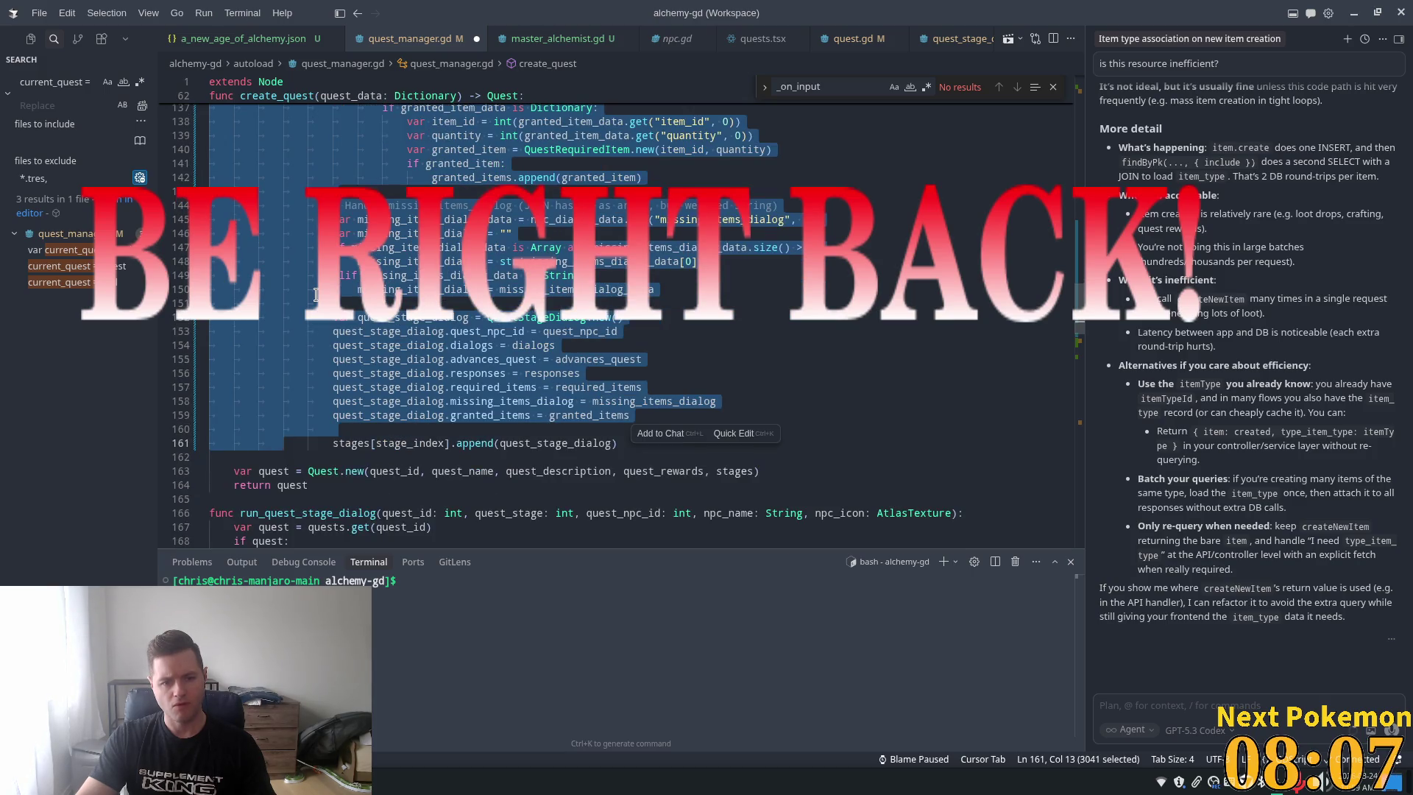
Deselect the block and review the indented code from line 150 upward
left_click(340, 293)
scroll(511, 276, "up", 4)
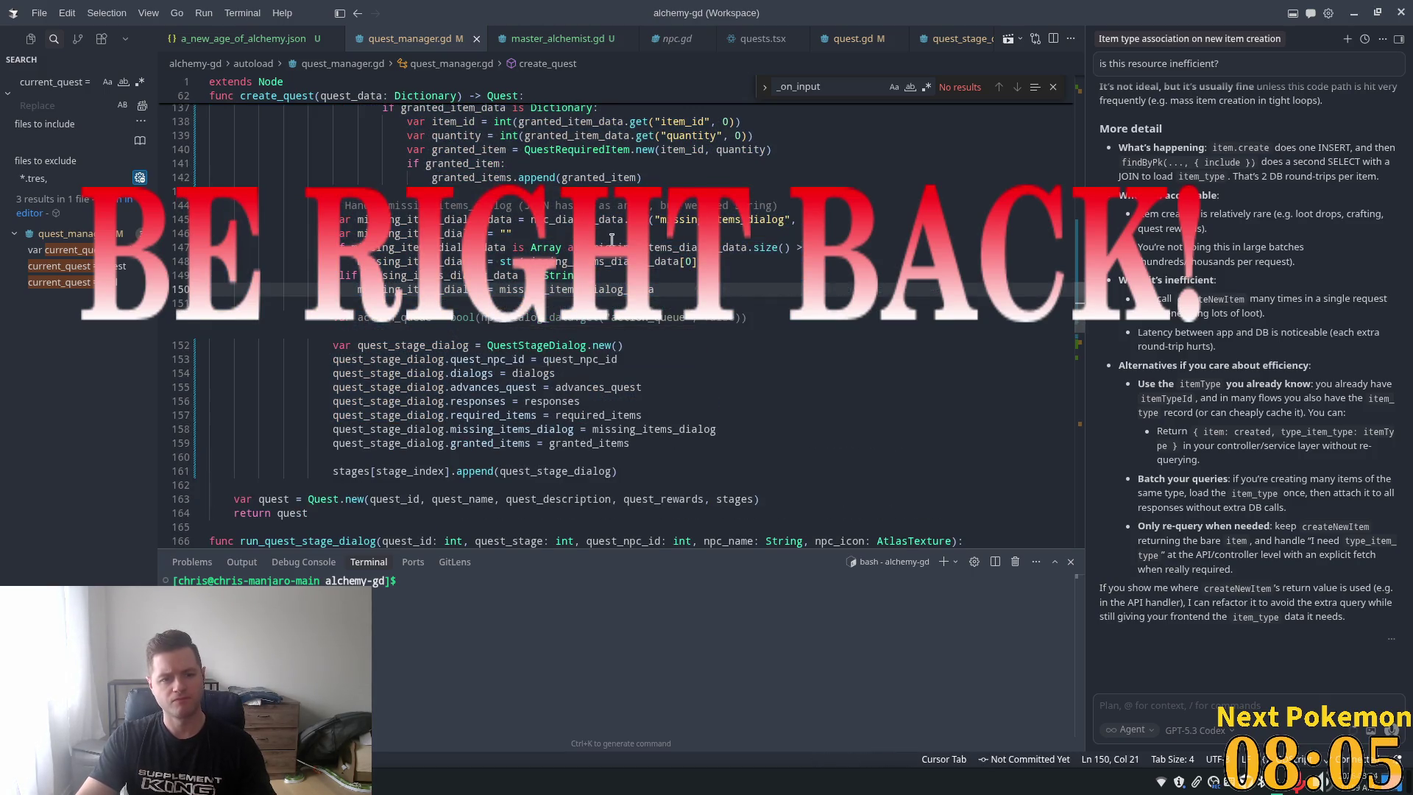
scroll(510, 275, "up", 2)
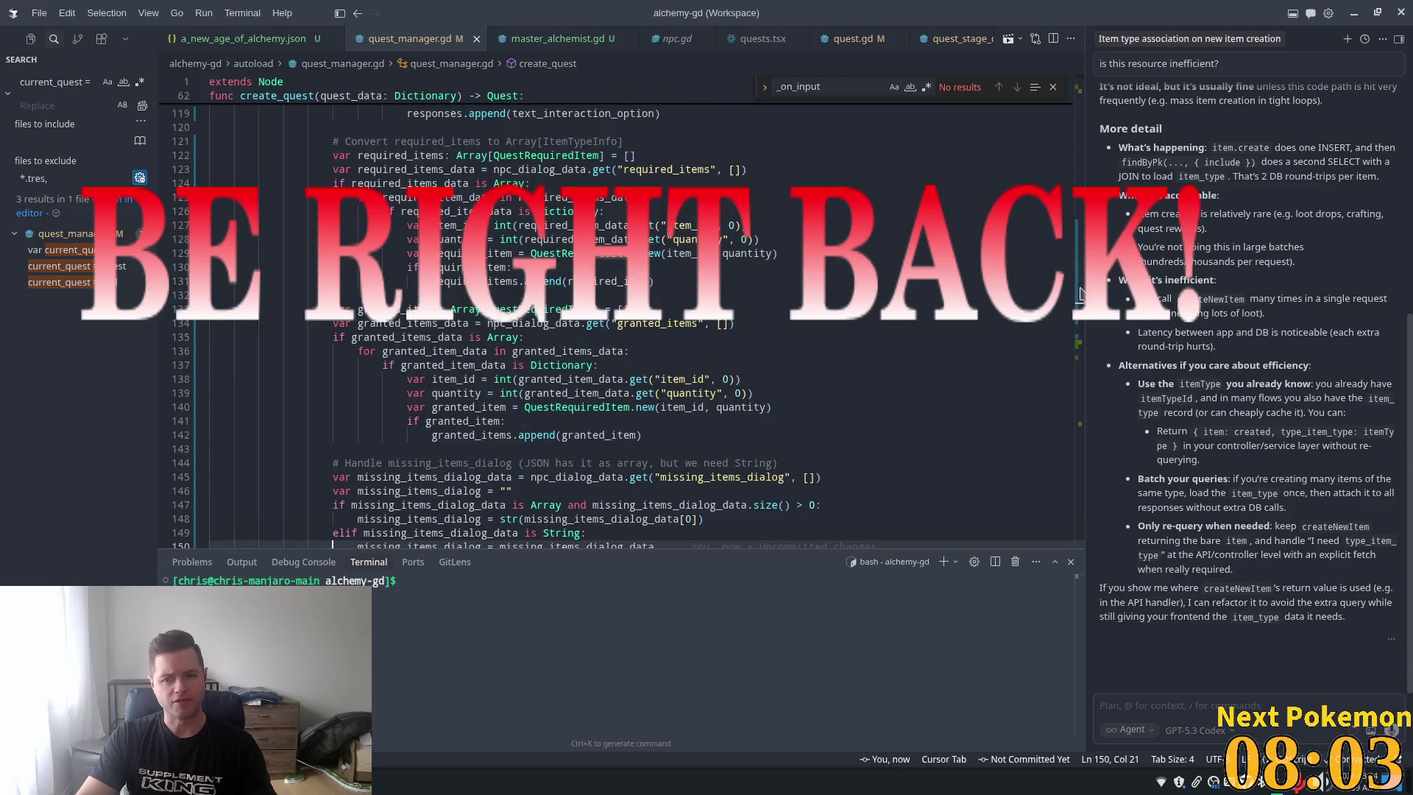
scroll(1069, 210, "up", 10)
left_click_drag(1069, 211, 1071, 265)
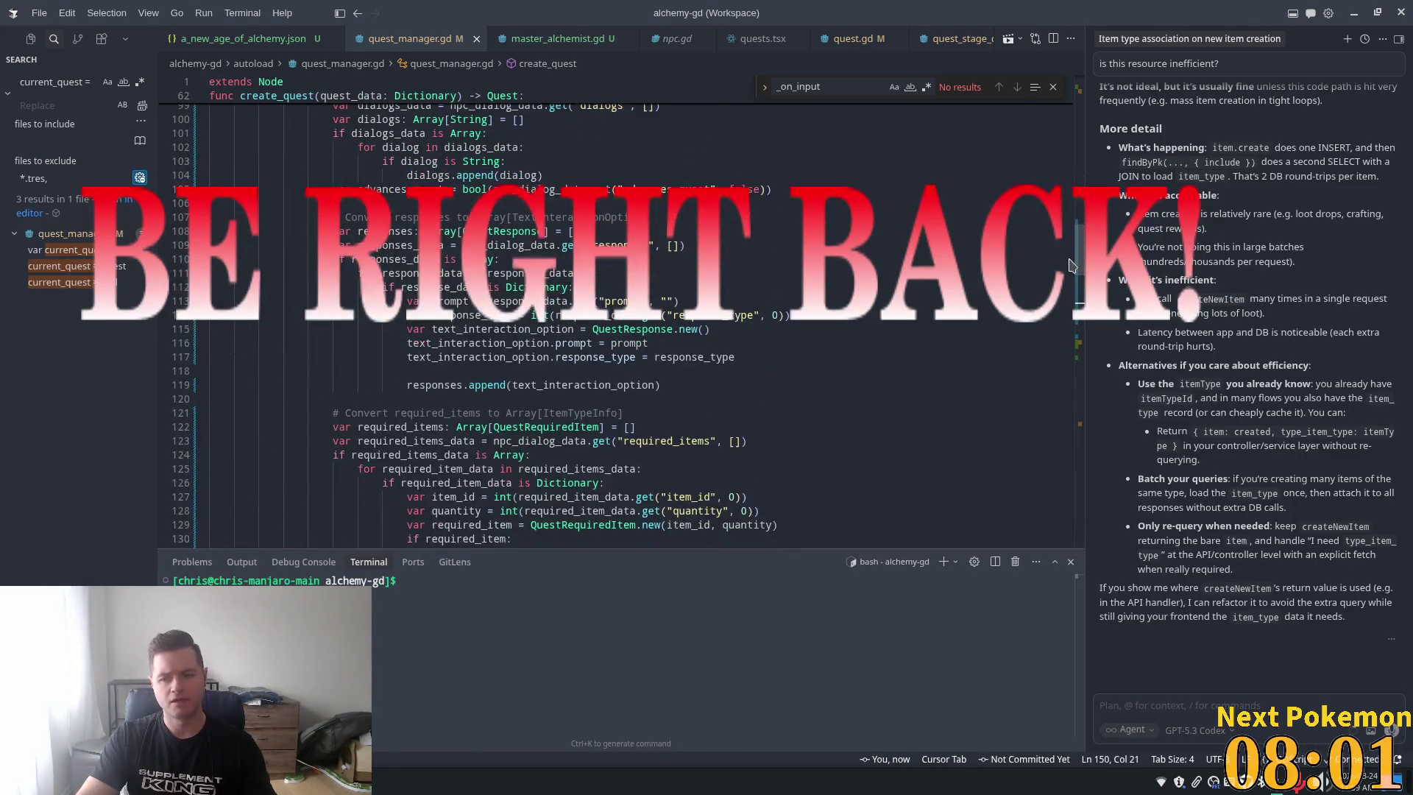
key("alt+Tab")
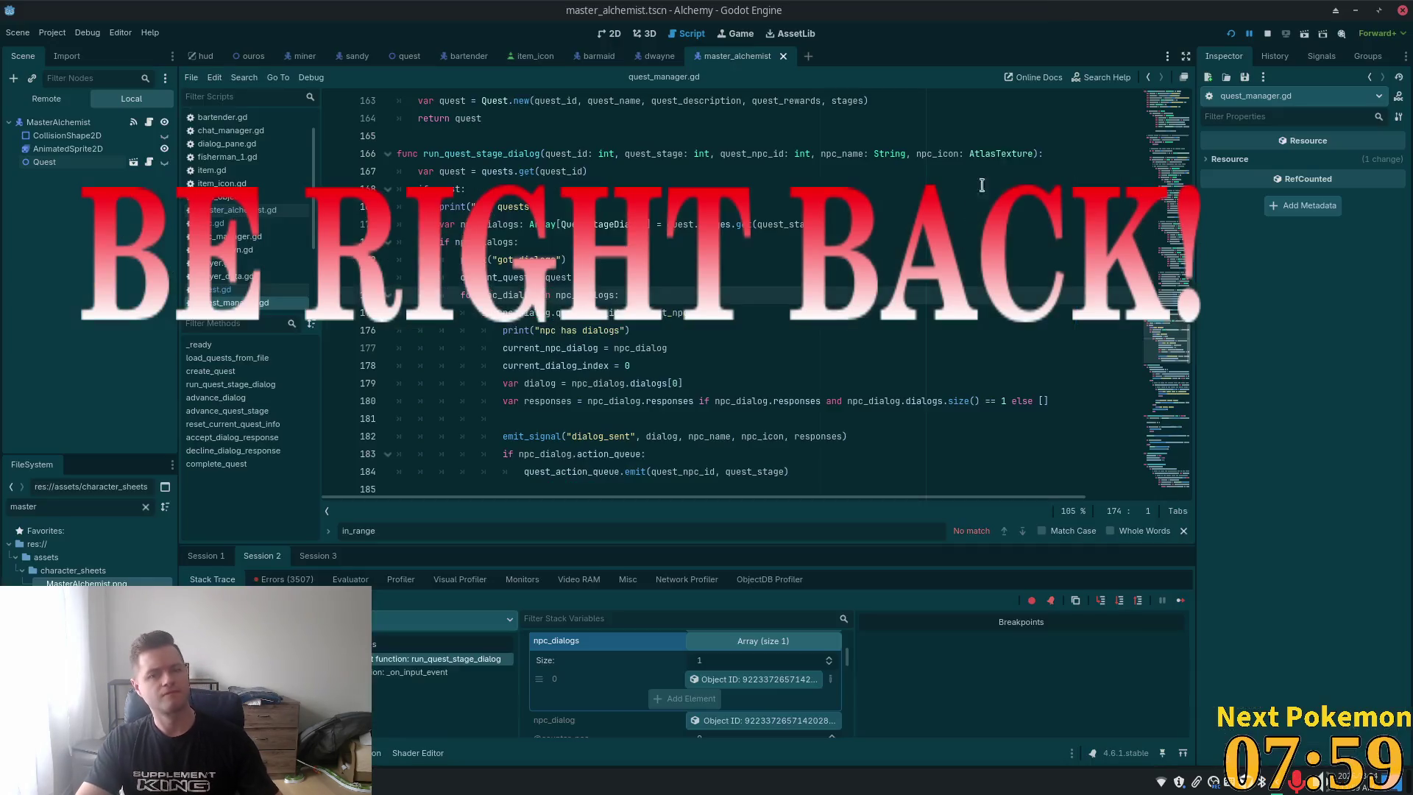
Restart the Alchemy game and move the first game window aside
left_click(1231, 33)
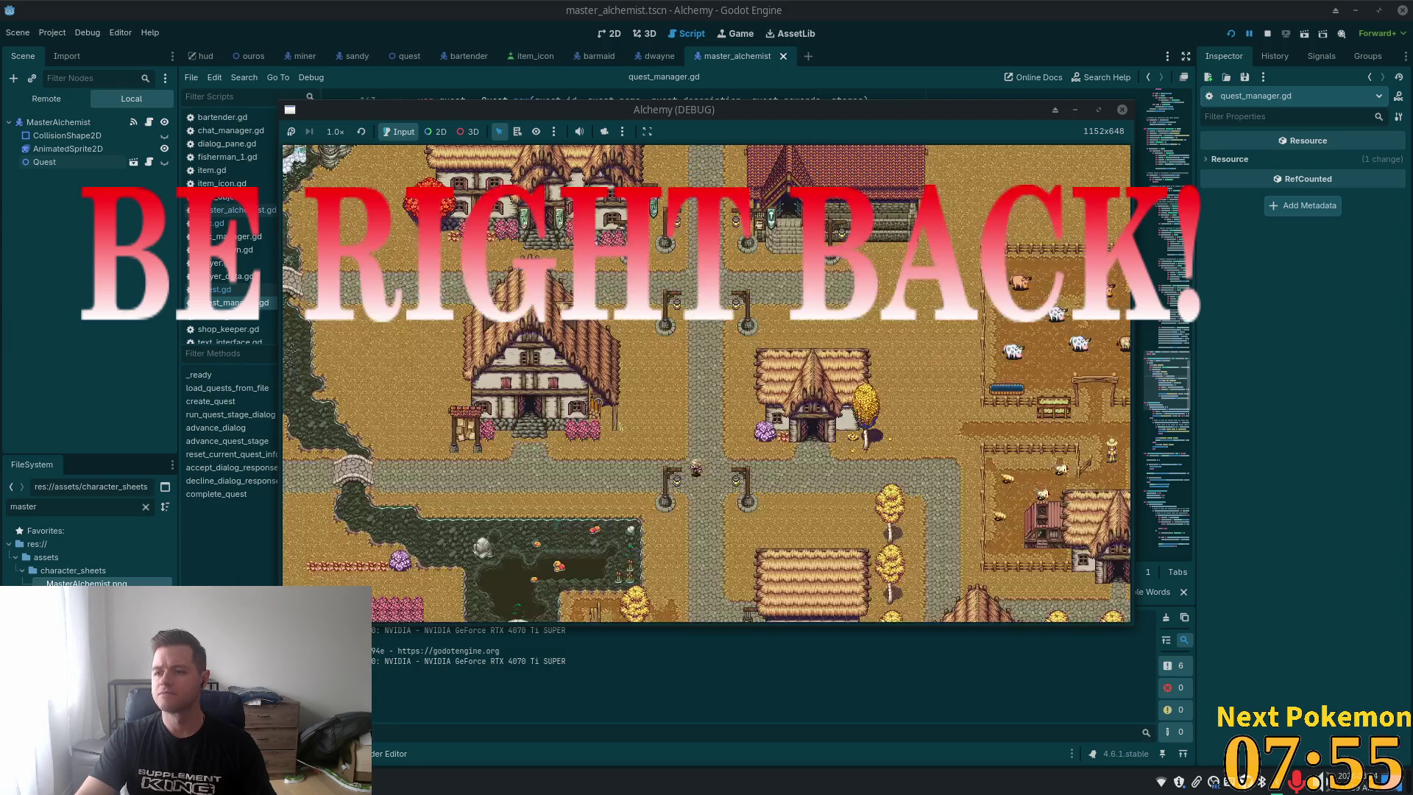
left_click_drag(640, 118, 936, 199)
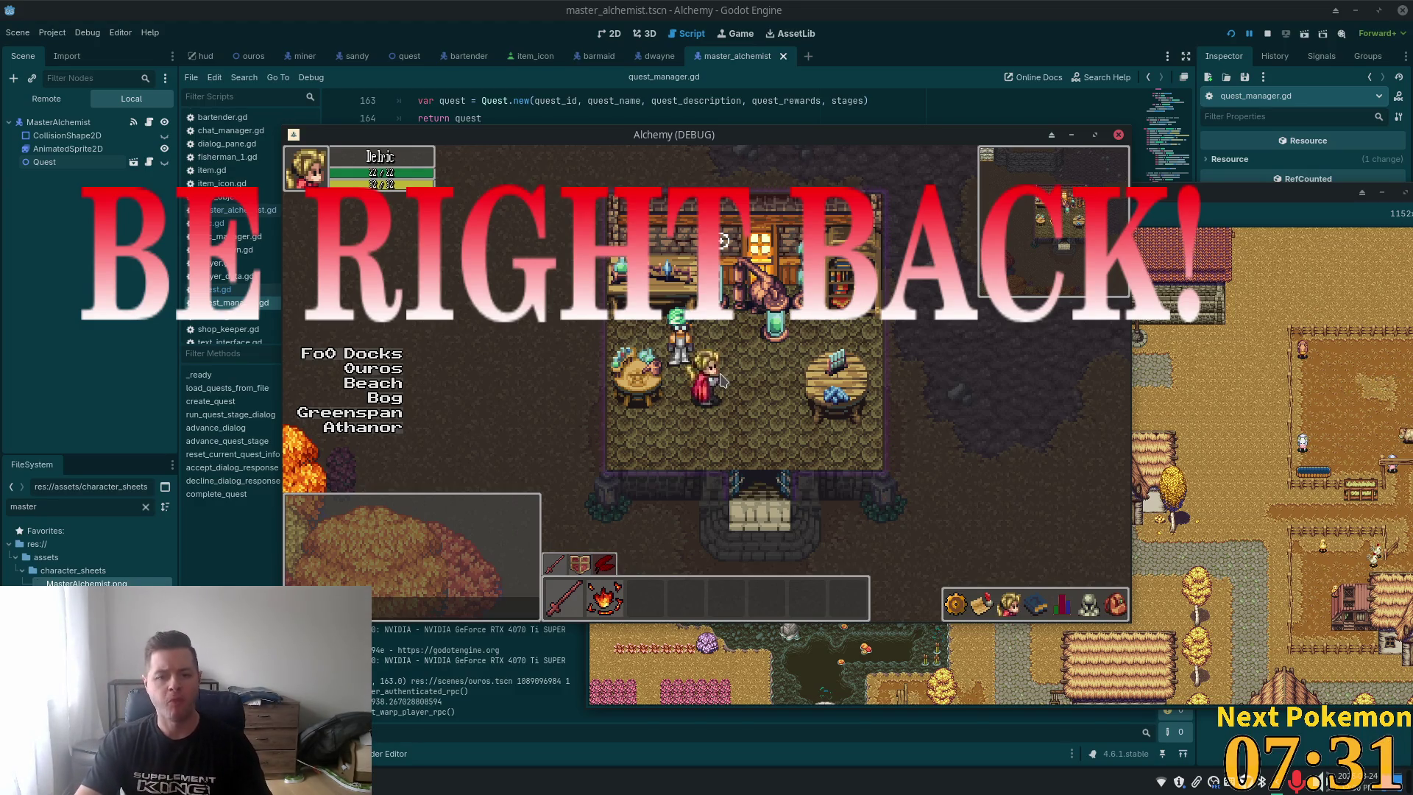
Talk to the Master Alchemist and answer 'No, sorry.' to his copper question
key("Right")
key("Down")
key("Up")
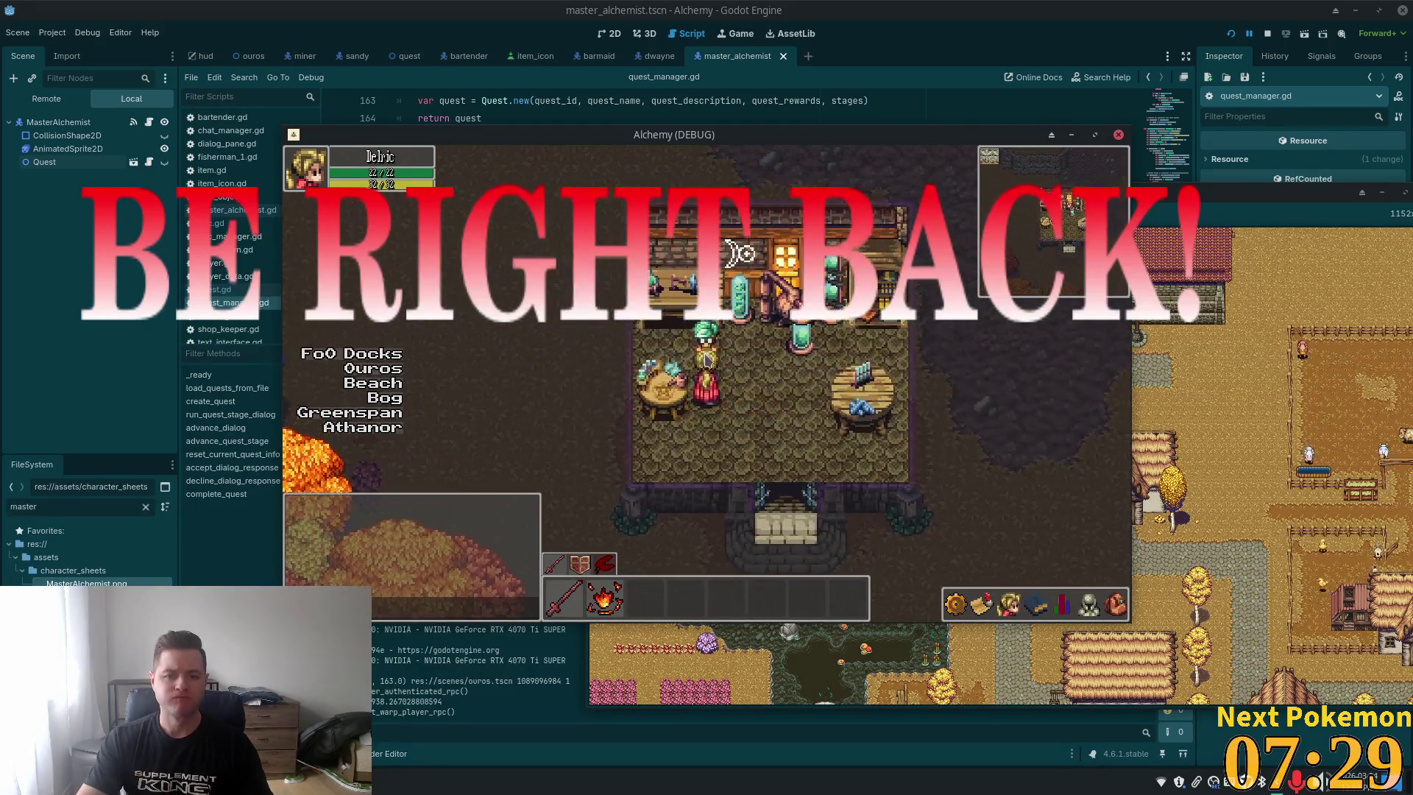
left_click(769, 433)
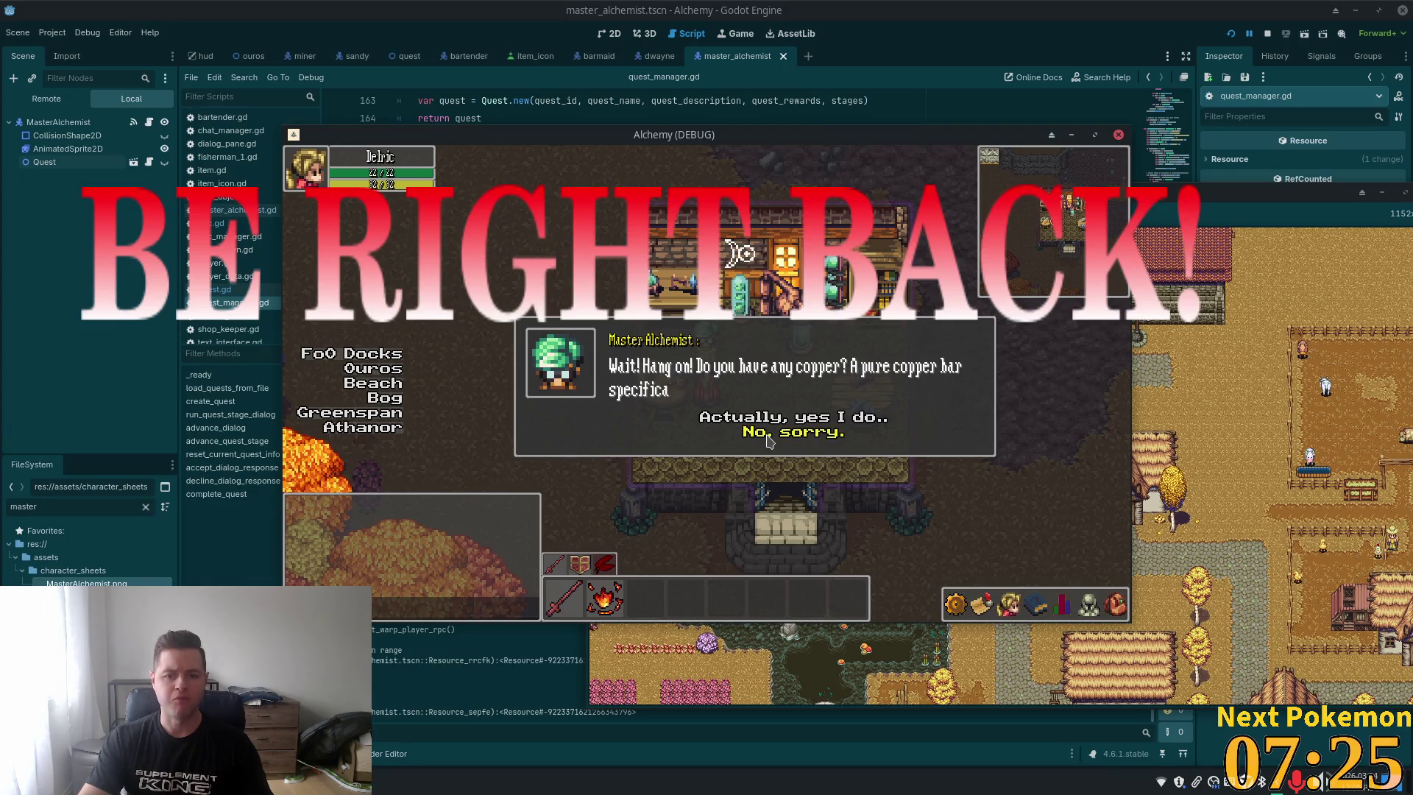
left_click(767, 434)
Walk over the bridge into the tavern and talk to Dwayne
key("Down")
key("Up")
key("Right")
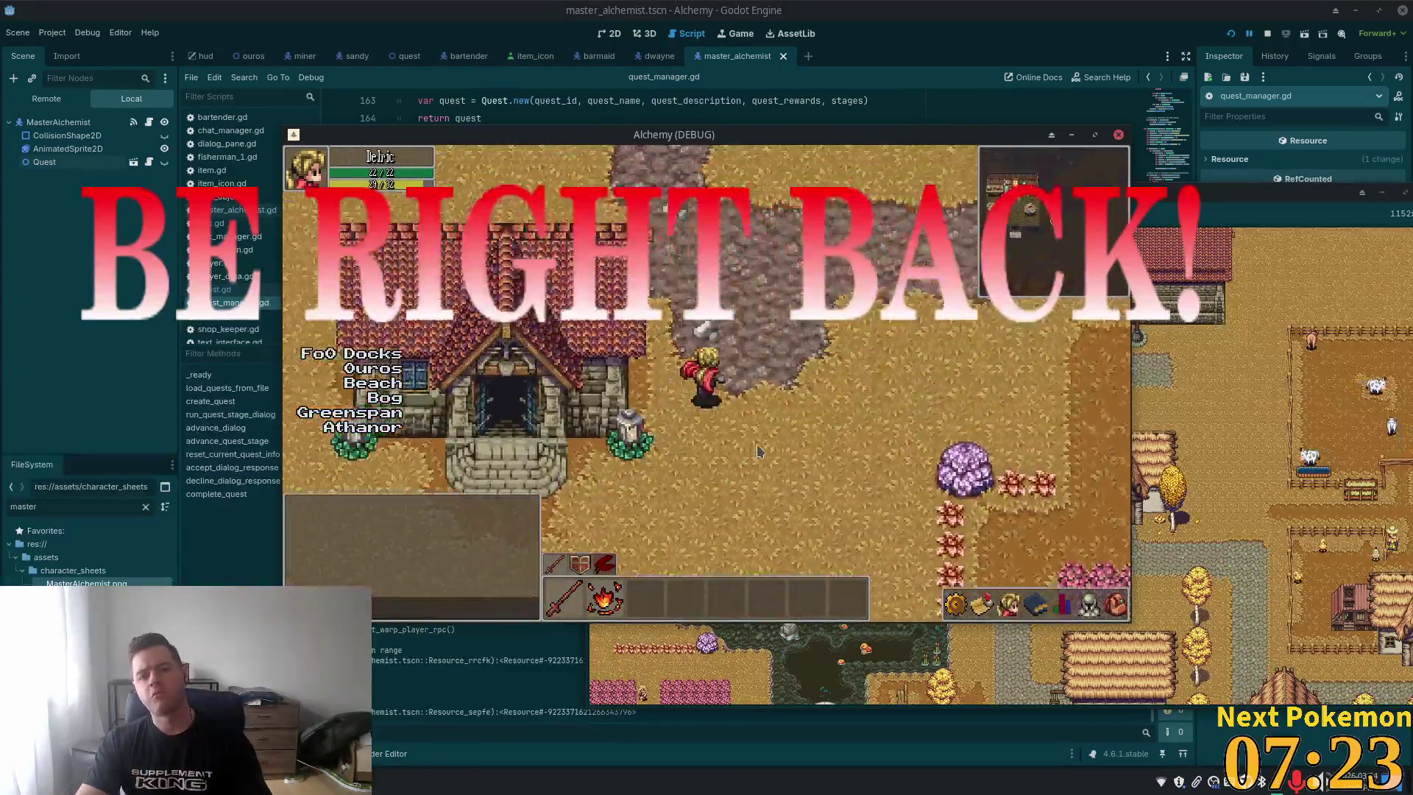
key("Up")
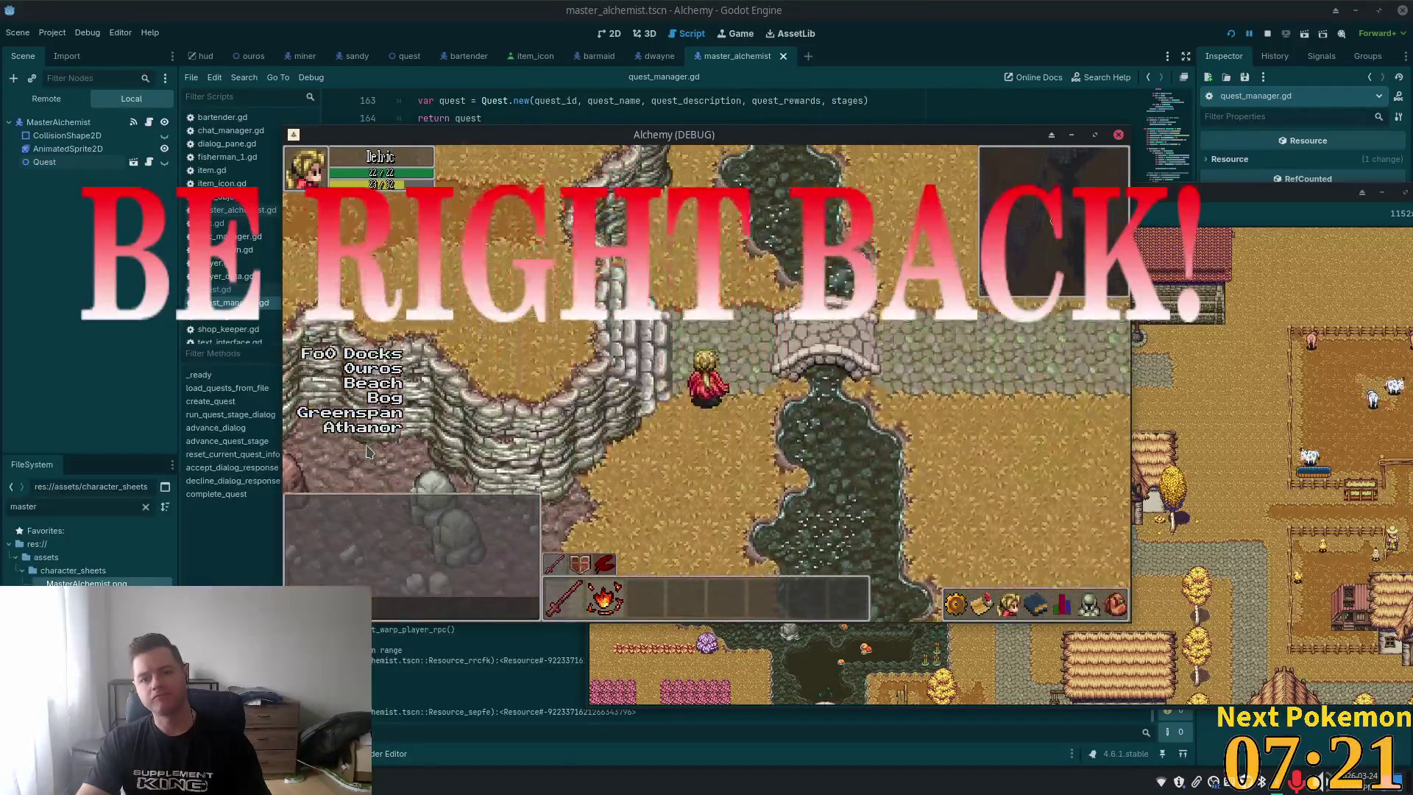
key("Right")
key("Up")
left_click(779, 399)
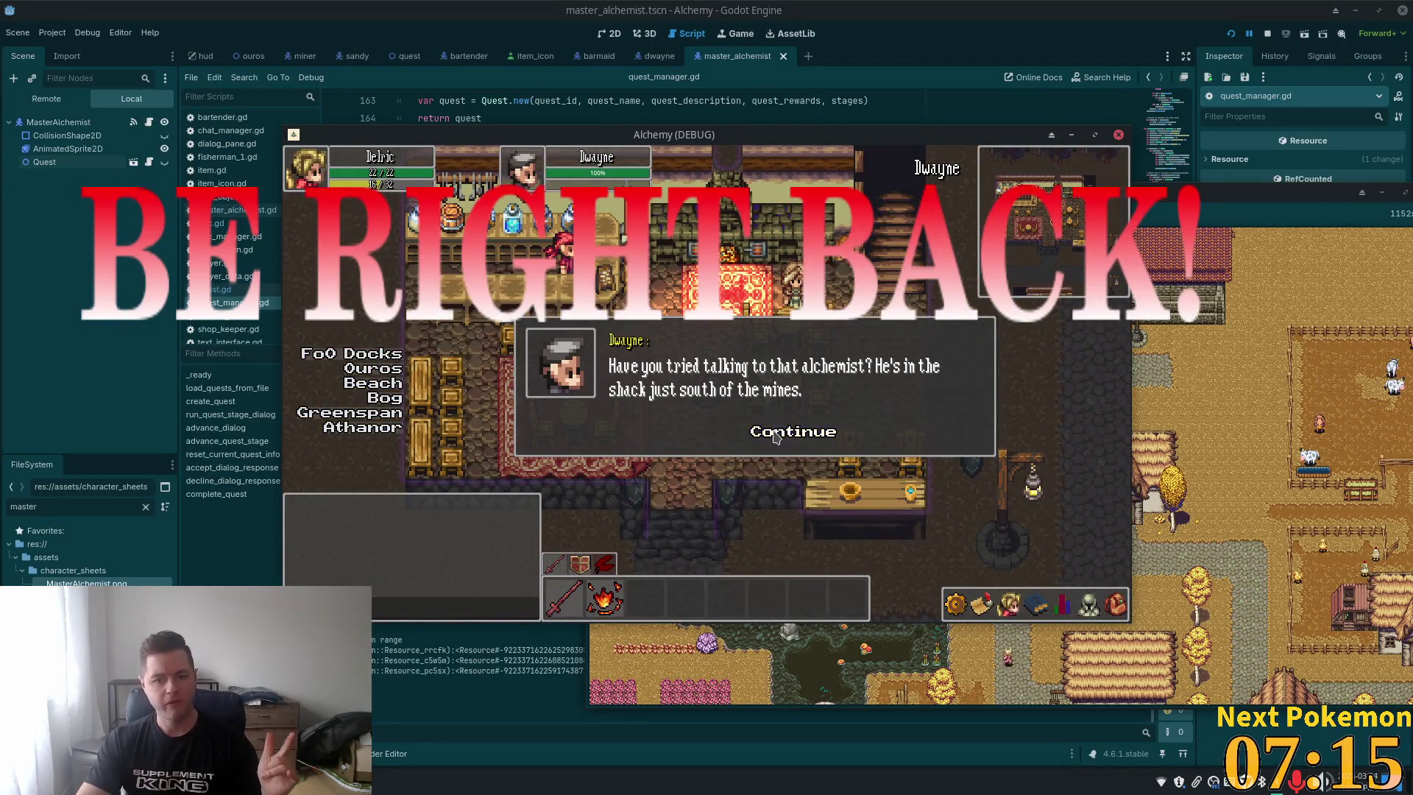
left_click(785, 424)
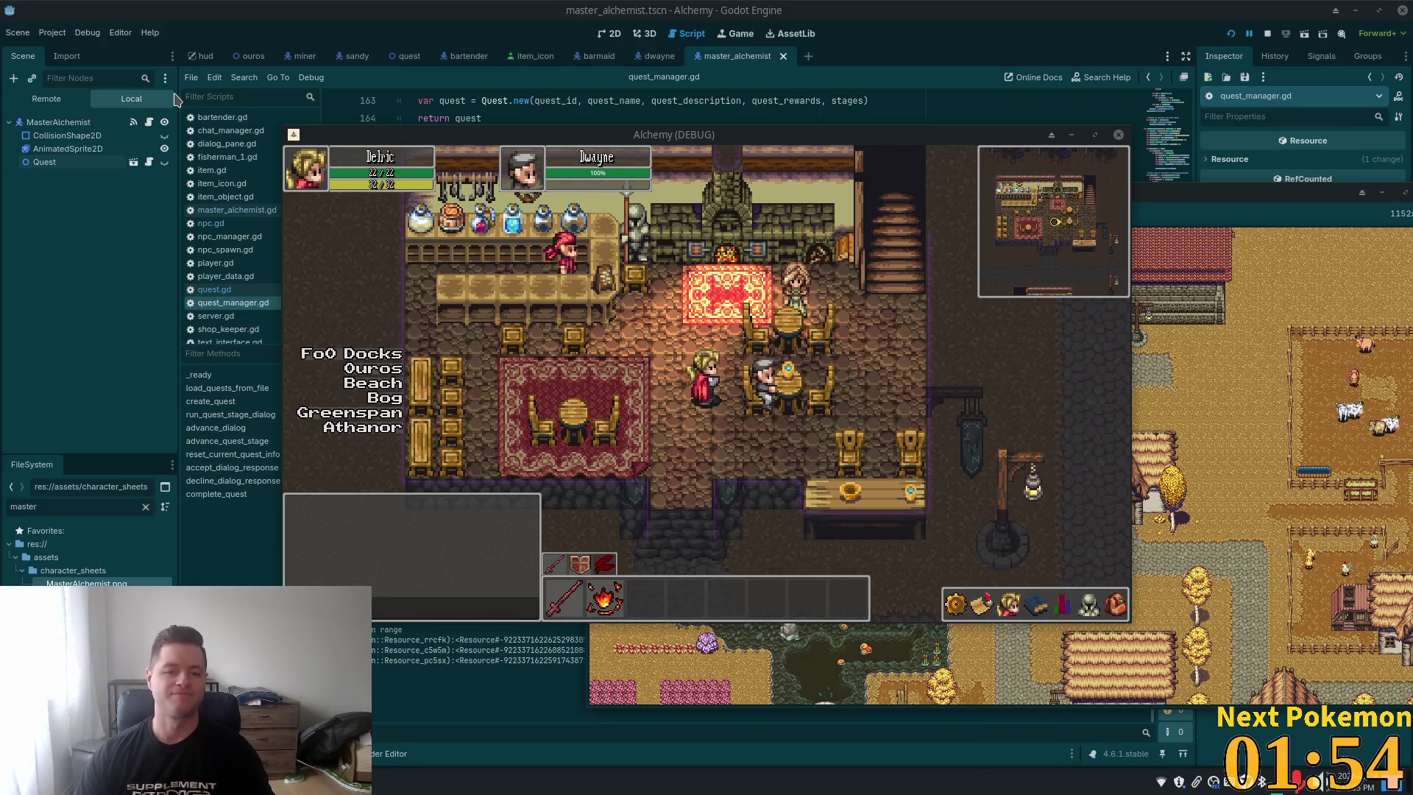
Walk from the tavern back over the bridge into the alchemist's shop
key("Down")
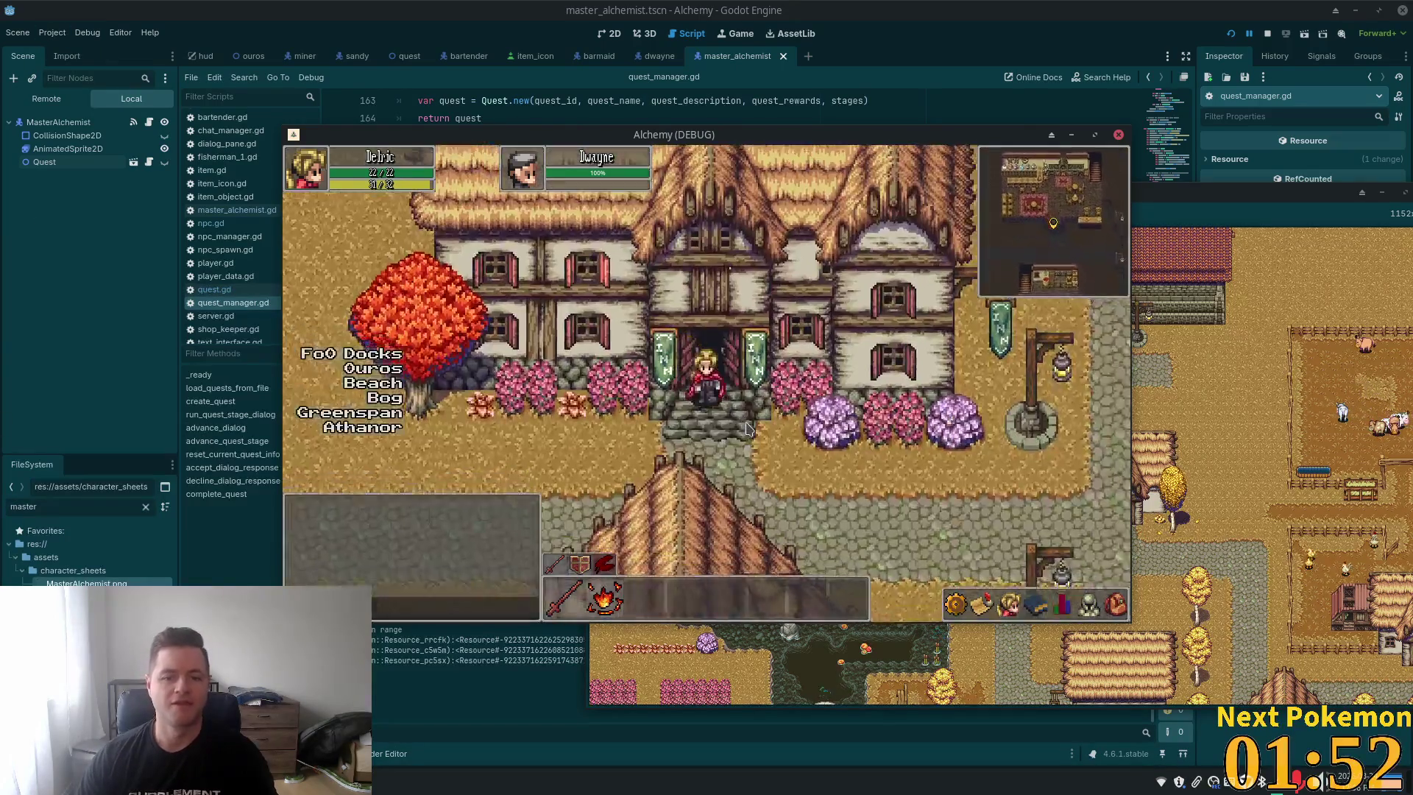
key("Left")
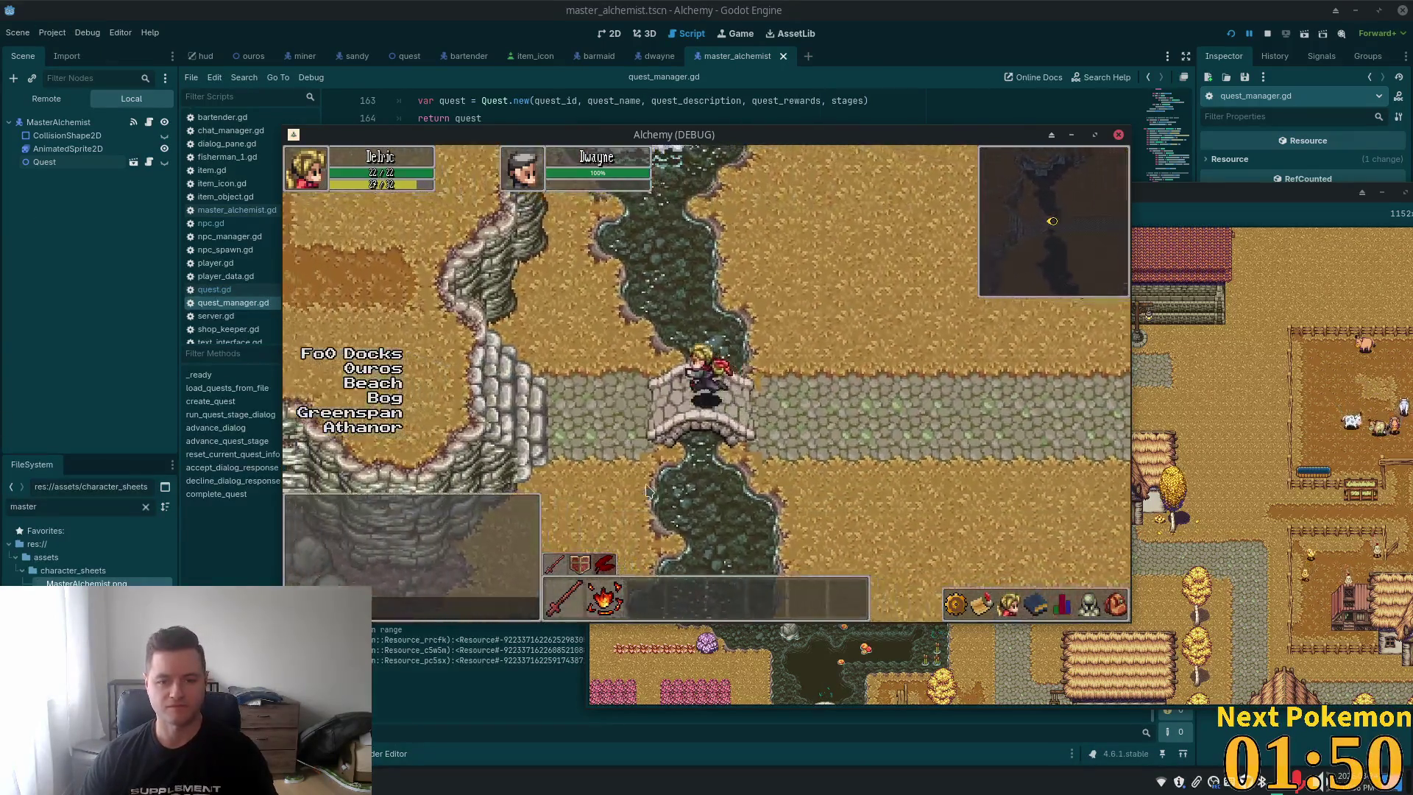
key("Down")
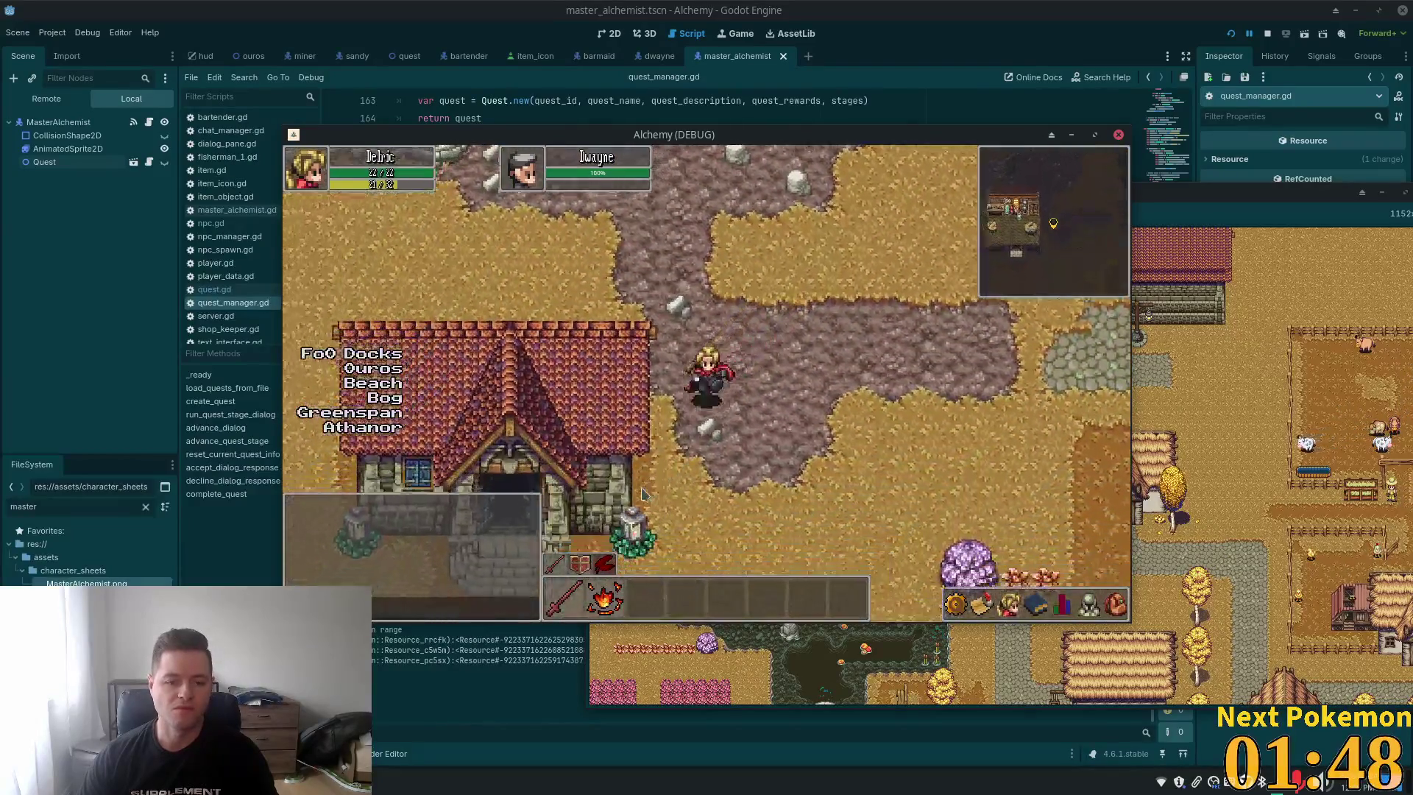
key("Left")
key("Up")
key("Up")
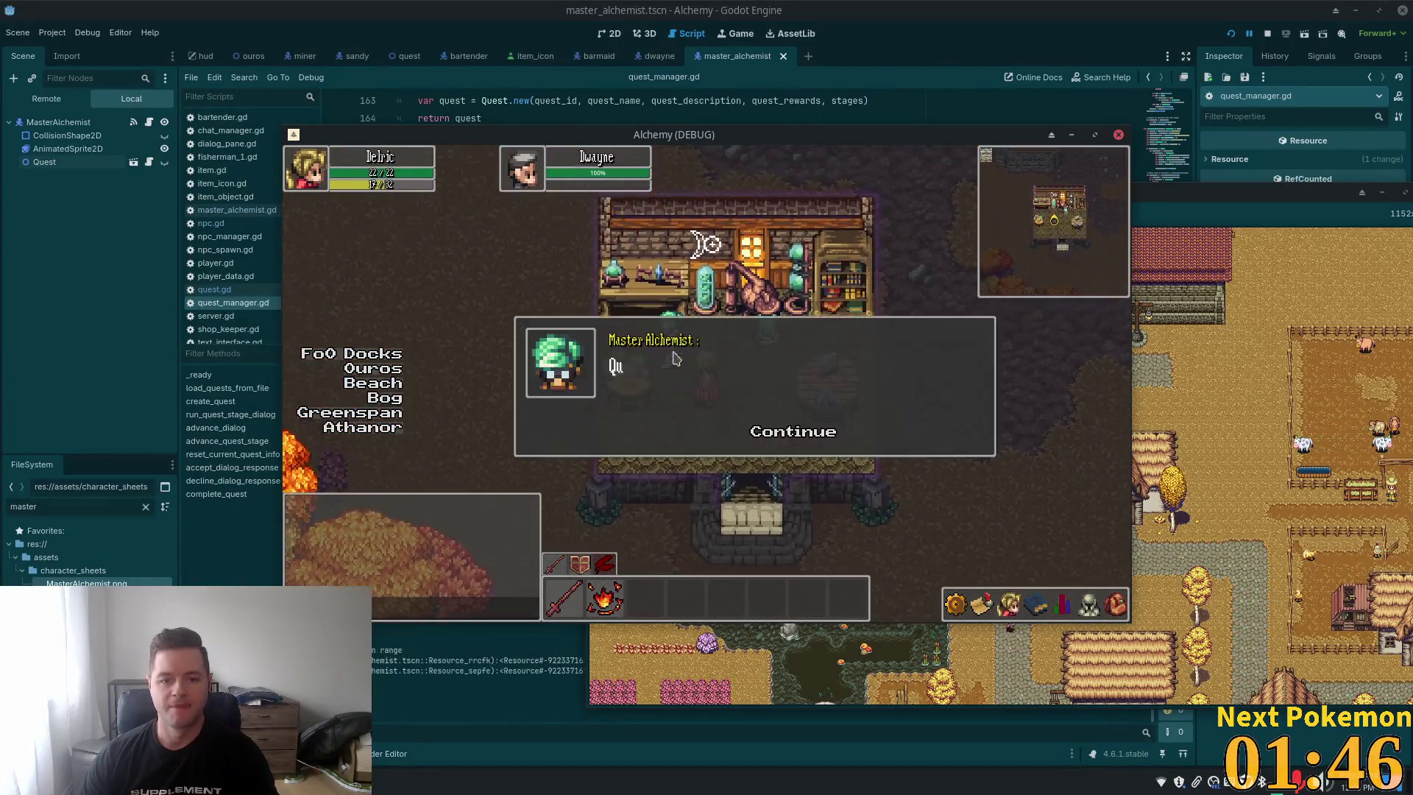
Continue the copper-bar dialog, dismiss the Quest Completed popup, and re-enter the shop
left_click(794, 432)
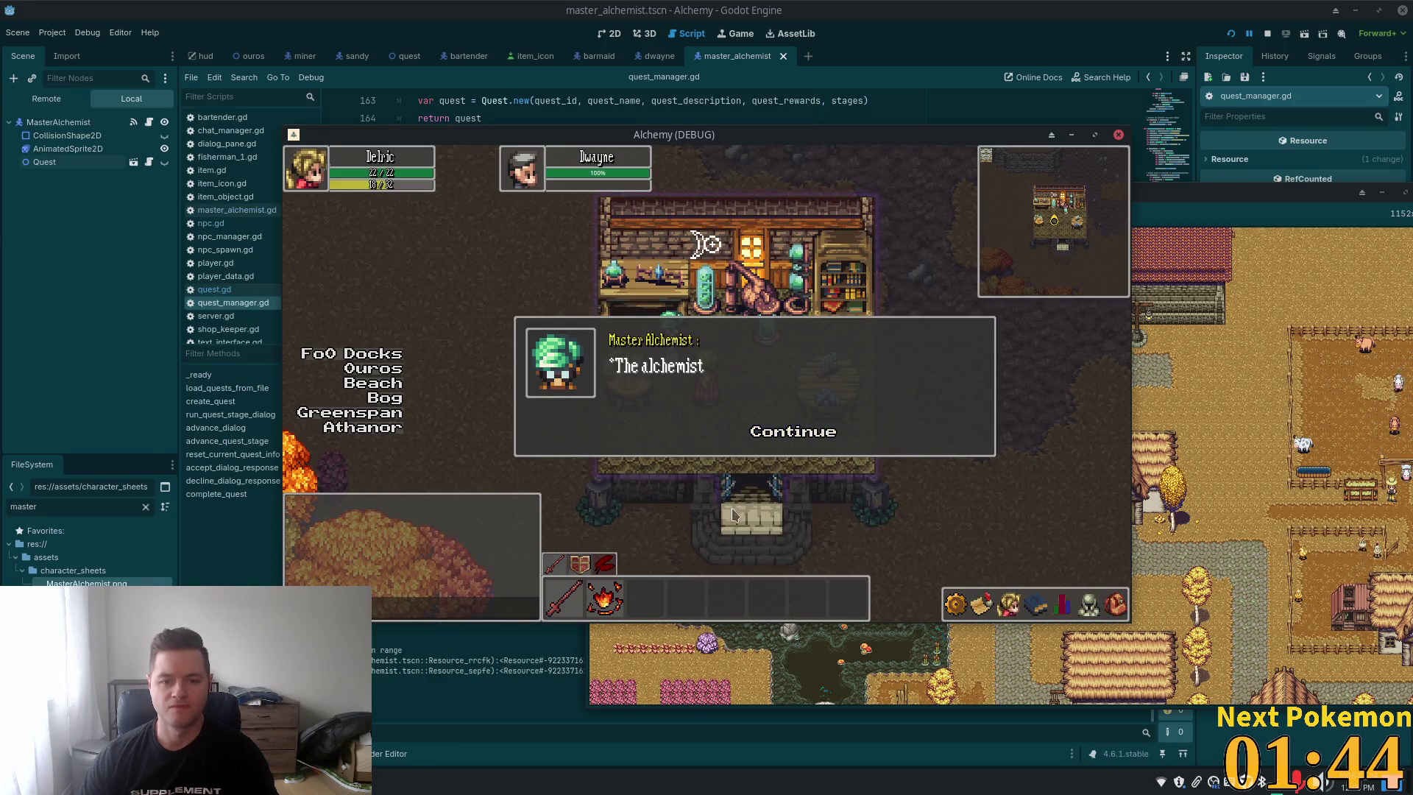
left_click(793, 432)
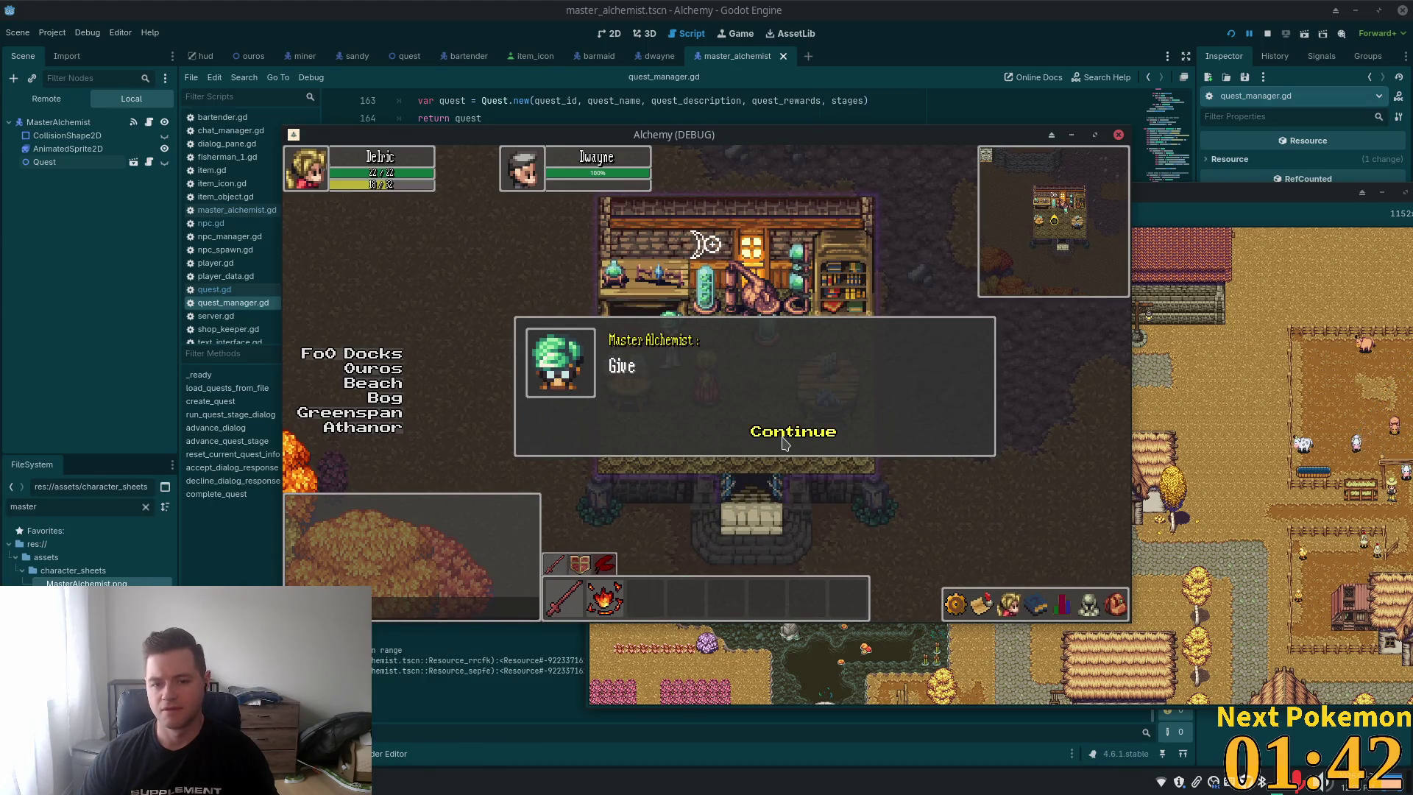
left_click(782, 432)
key("Down")
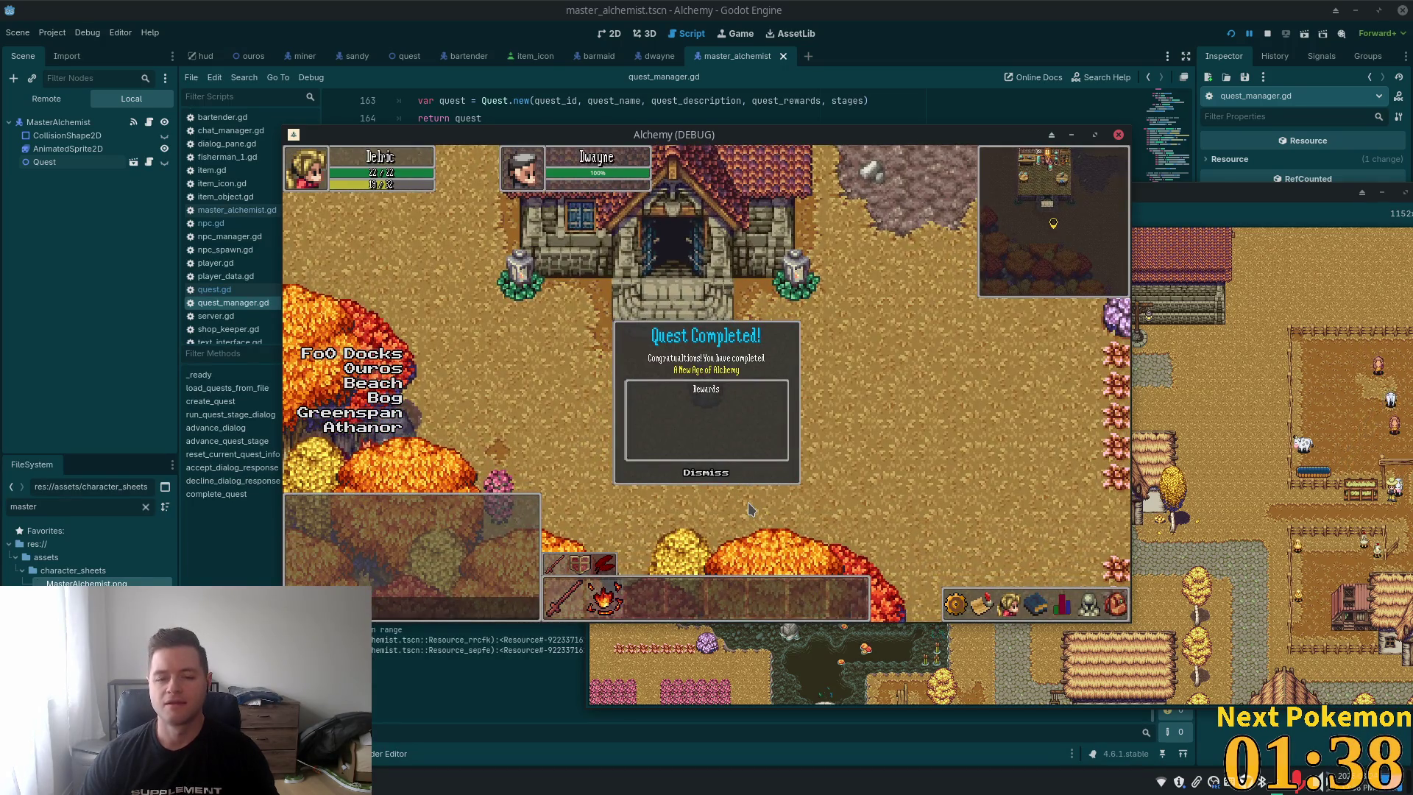
key("Return")
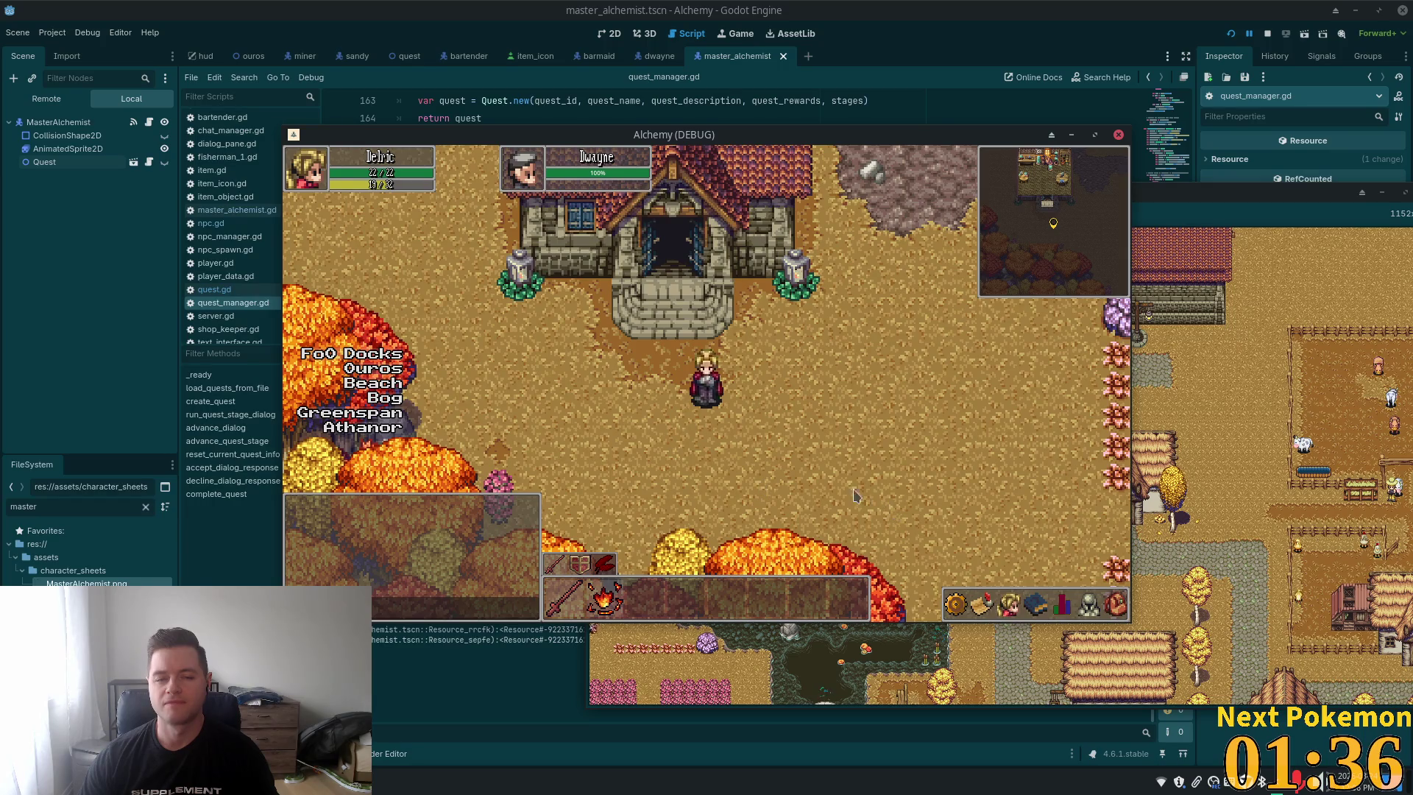
key("Up")
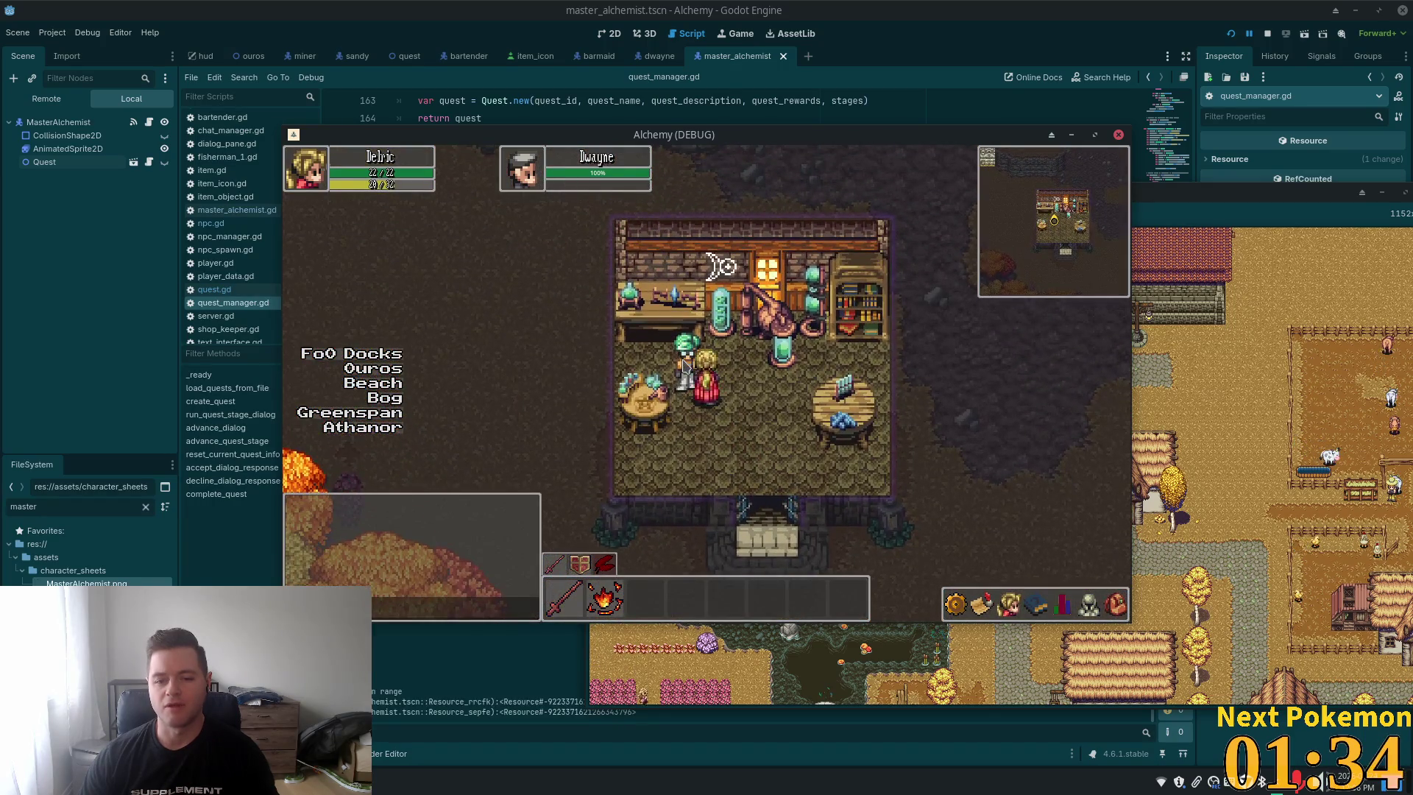
key("Down")
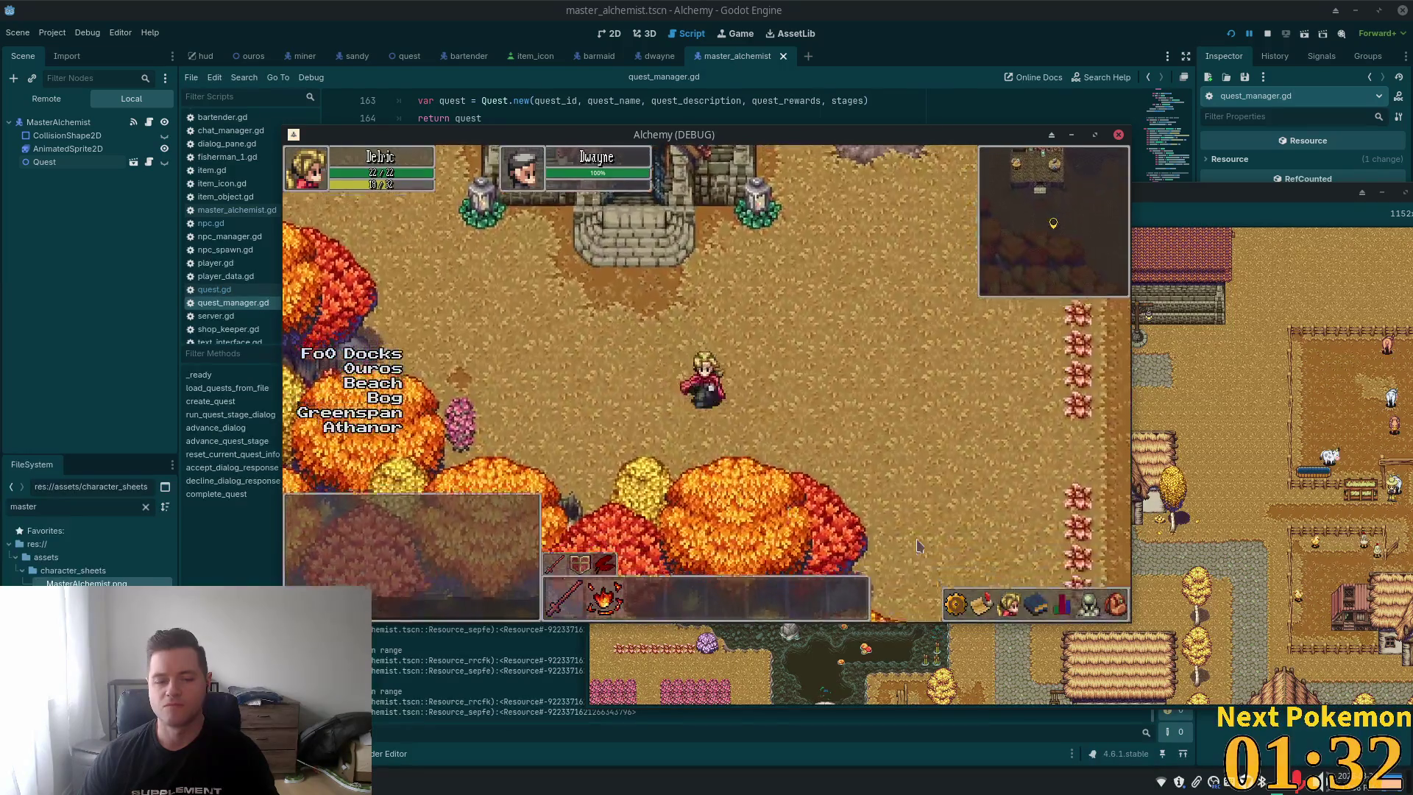
Delete the 'def quests', 'got dialogs' and 'npc has dialogs' print lines and save quest_manager.gd
key("alt+Tab")
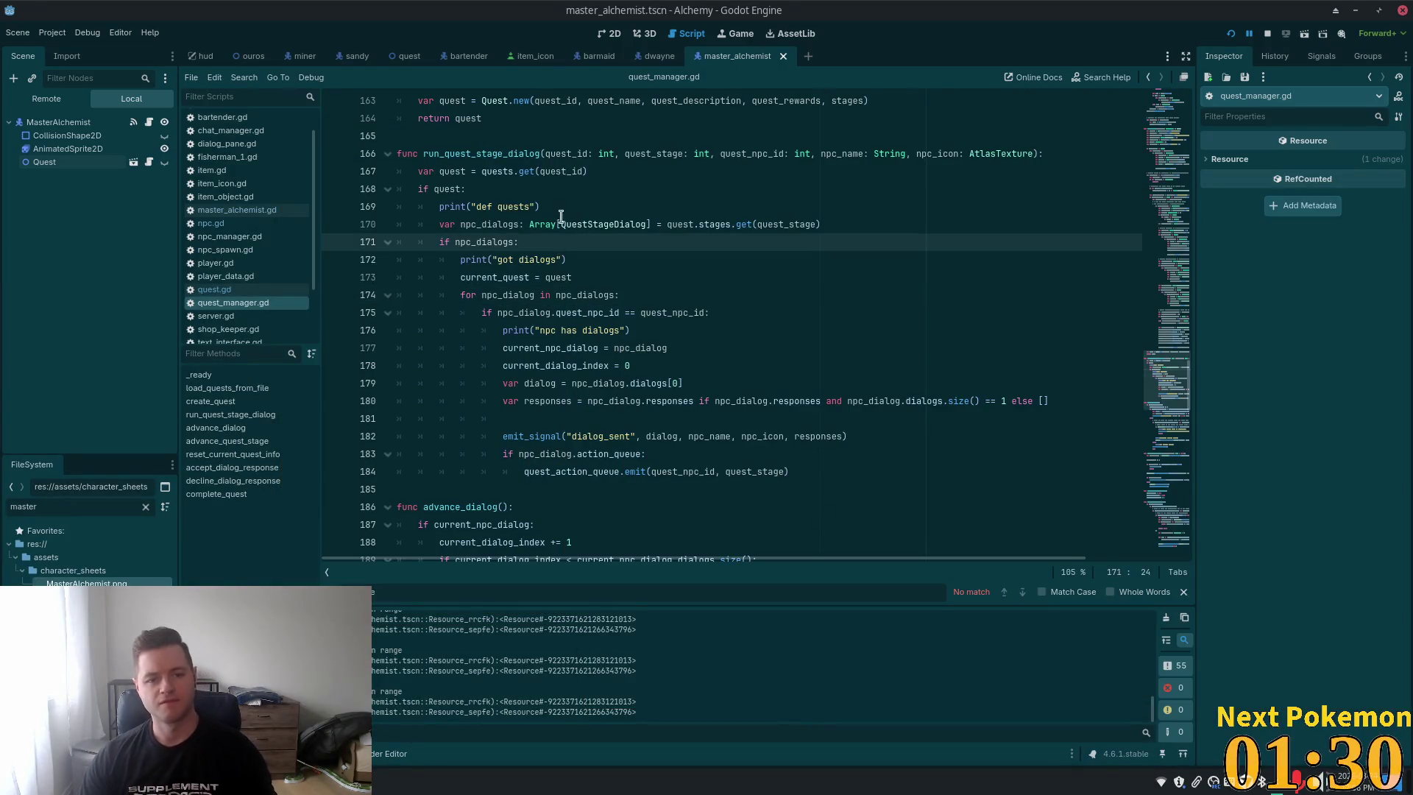
left_click_drag(561, 207, 467, 190)
key("BackSpace")
left_click_drag(566, 242, 398, 242)
key("BackSpace")
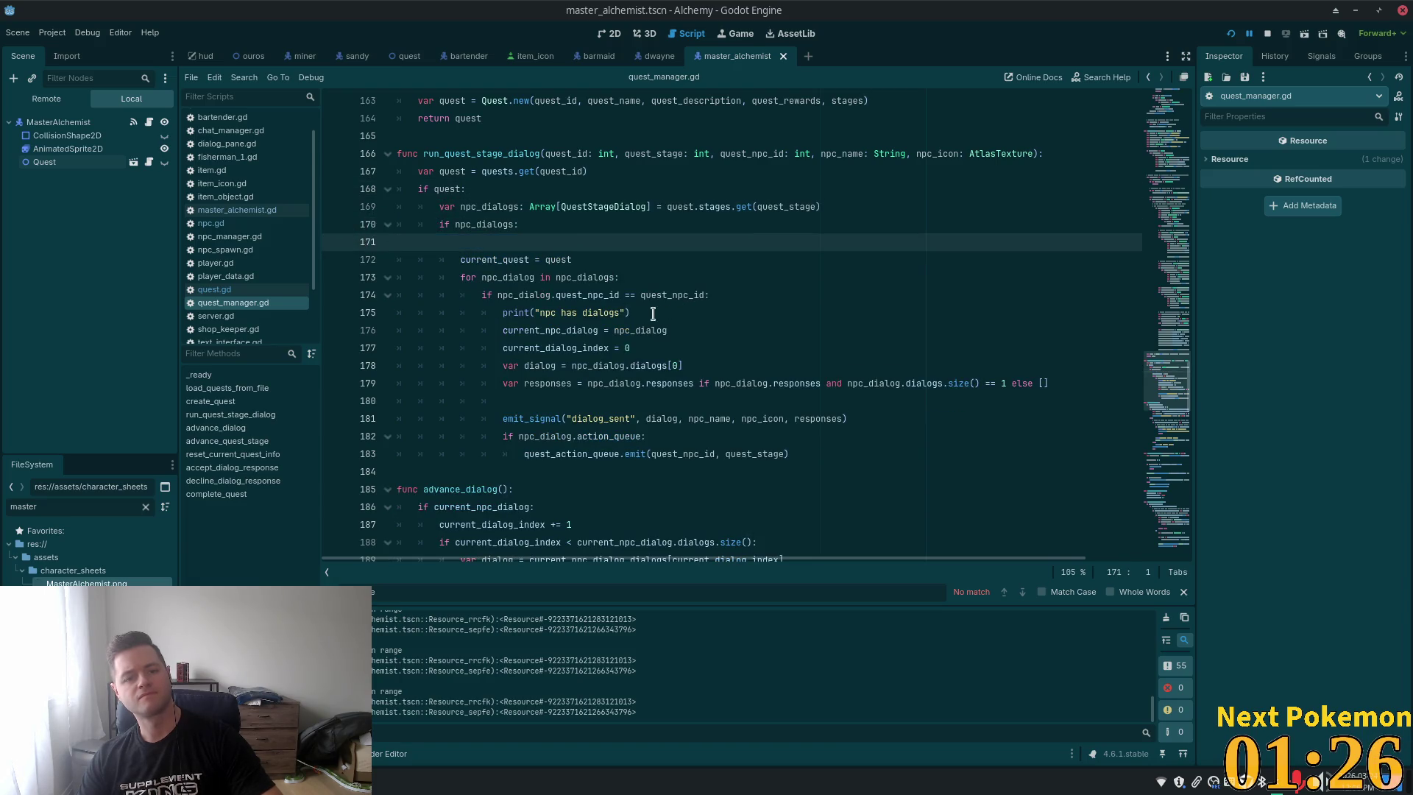
key("BackSpace")
left_click_drag(637, 295, 379, 295)
key("BackSpace")
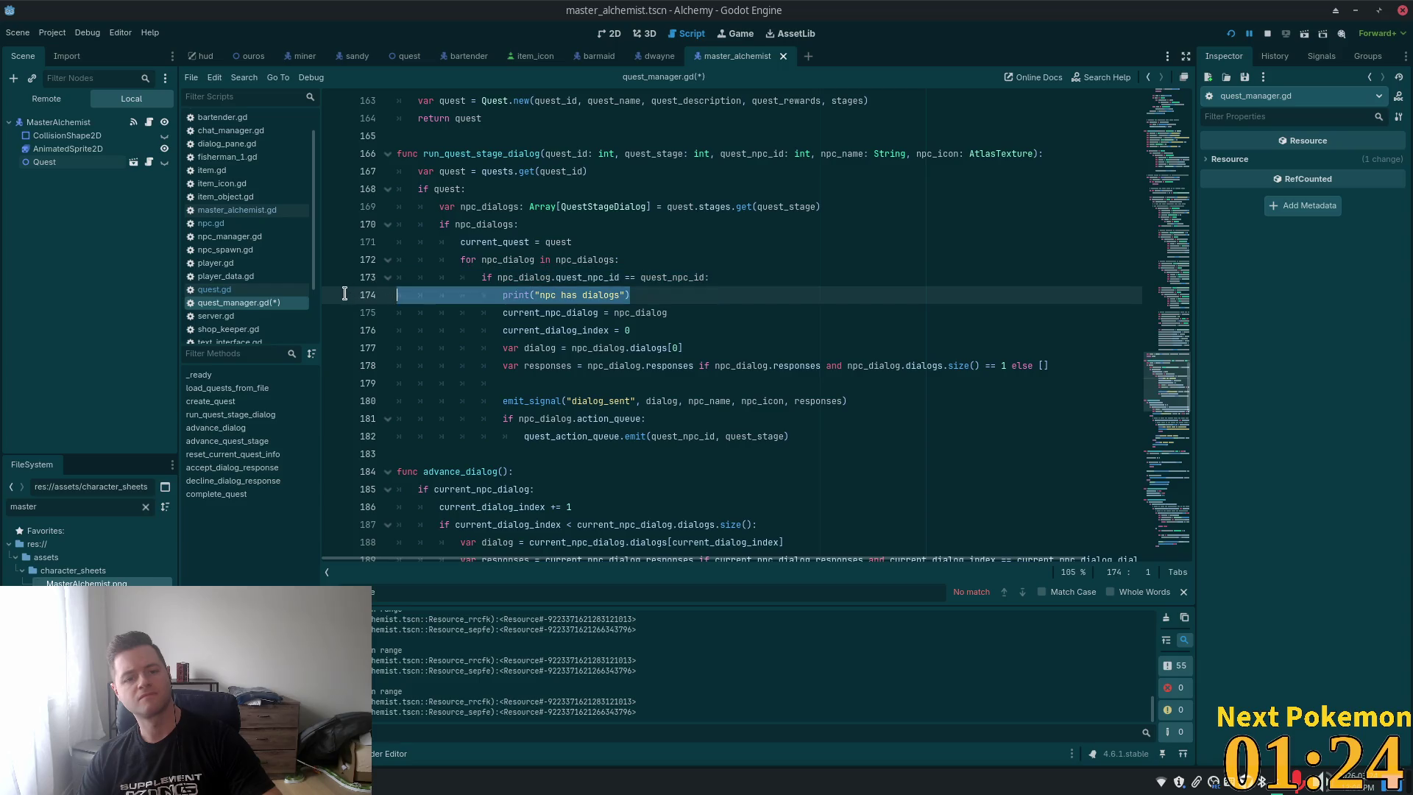
key("BackSpace")
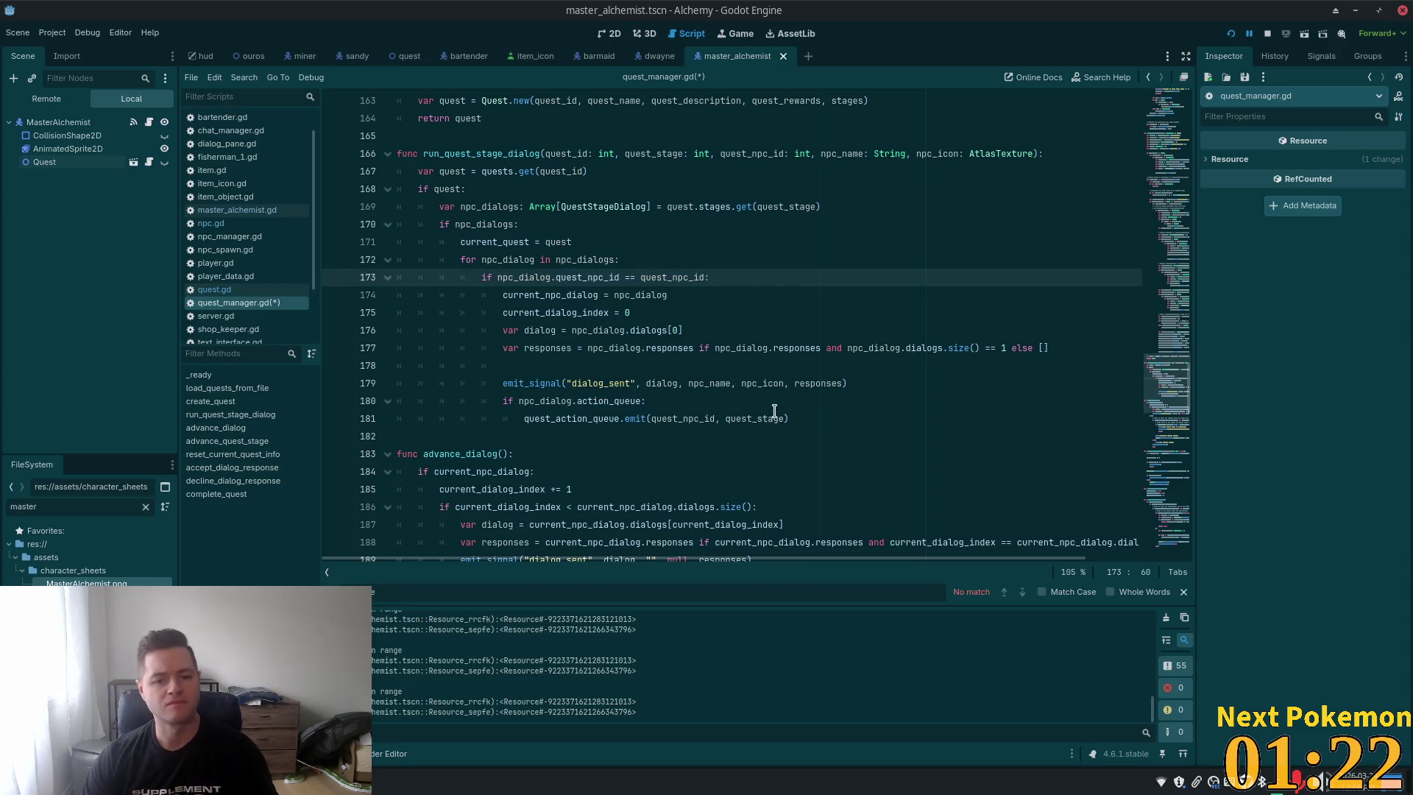
key("ctrl+s")
key("alt+Tab")
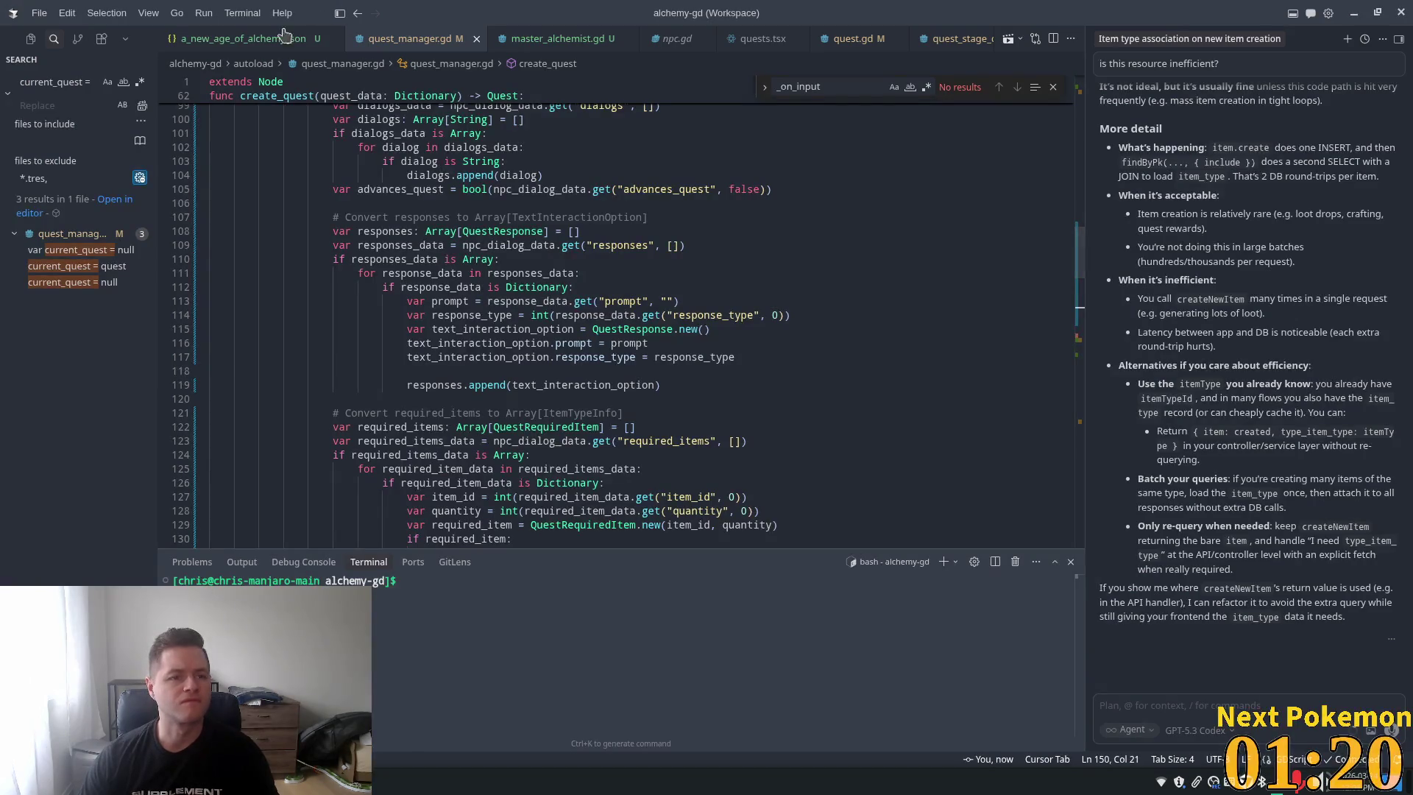
Open a_new_age_of_alchemy.json and locate the missing_items_dialog entry
left_click(284, 36)
scroll(508, 250, "down", 1)
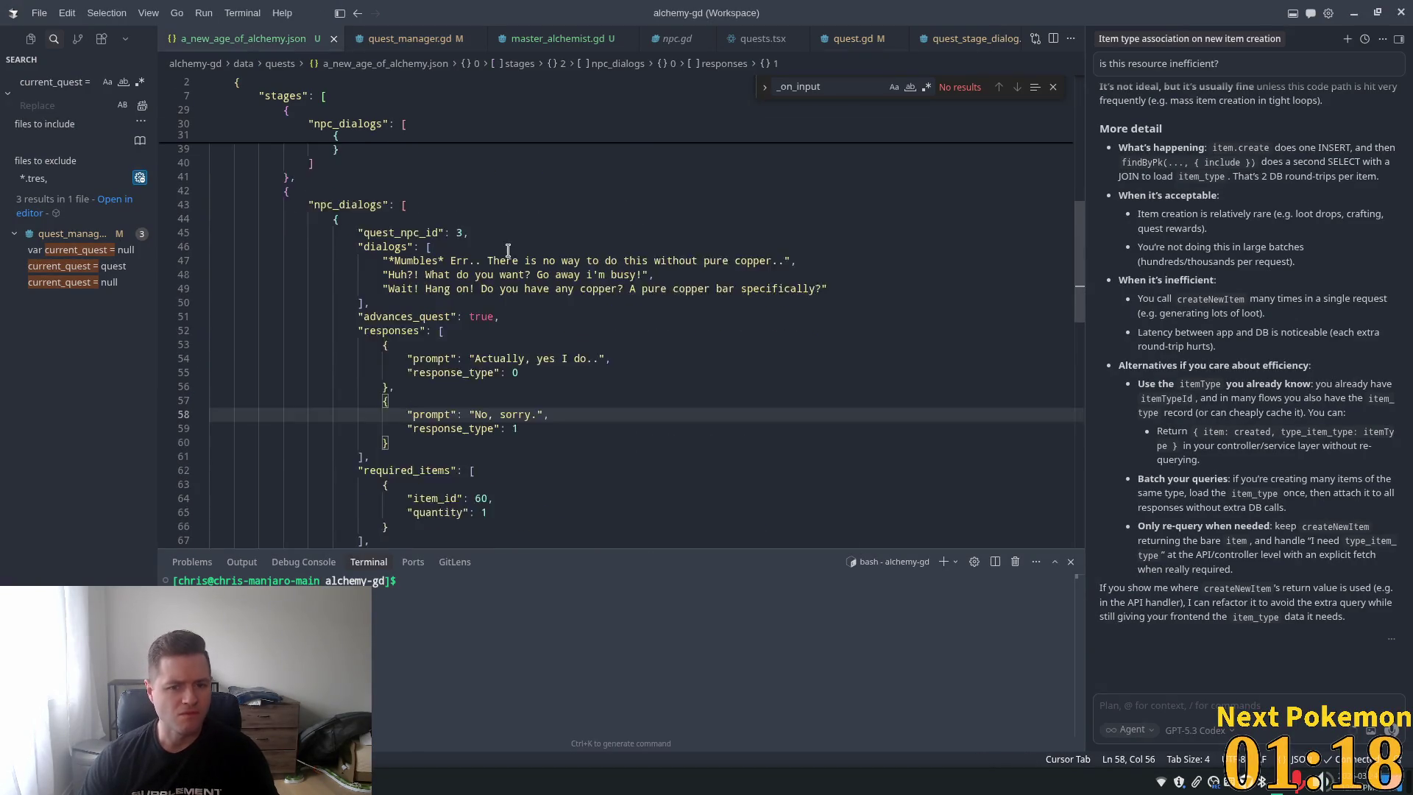
scroll(508, 250, "down", 5)
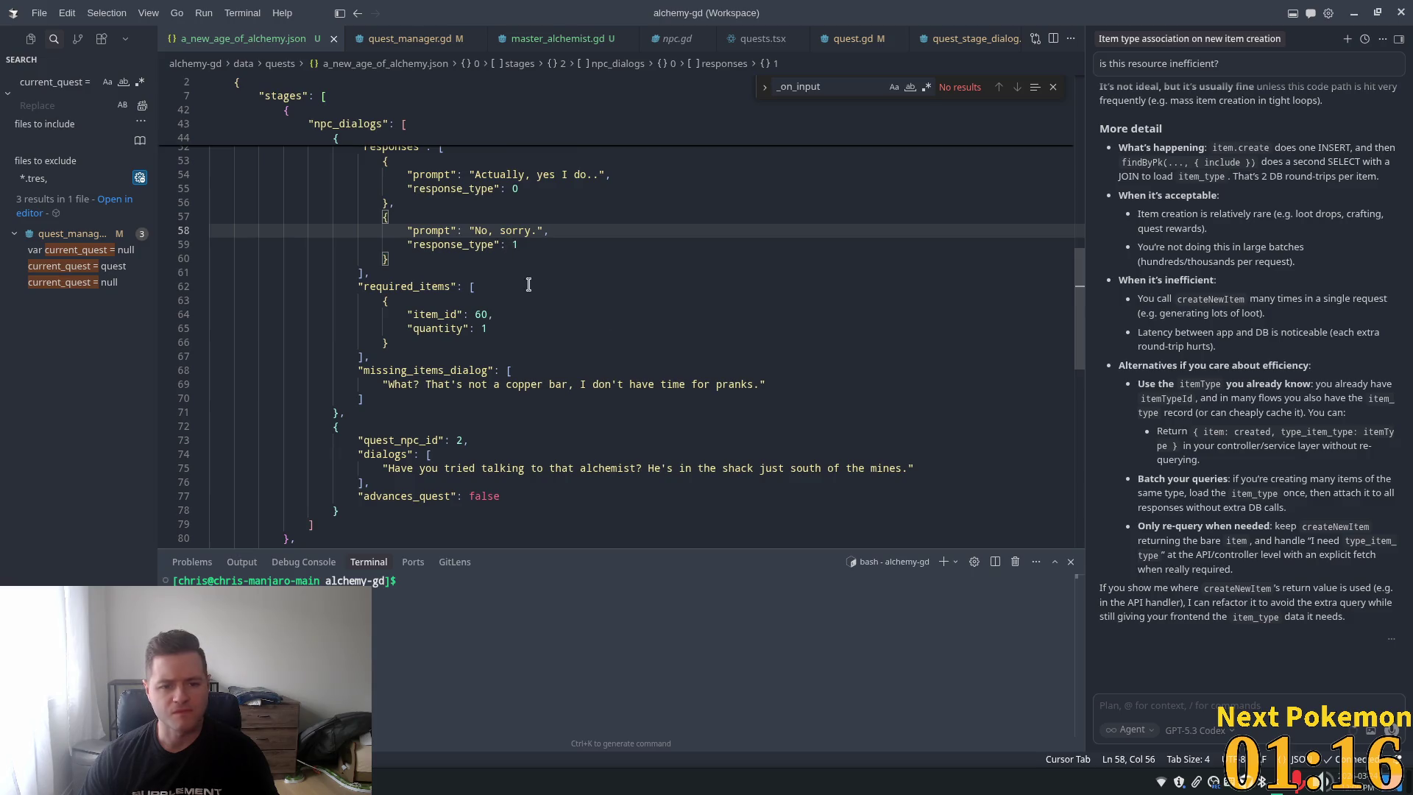
scroll(538, 332, "down", 1)
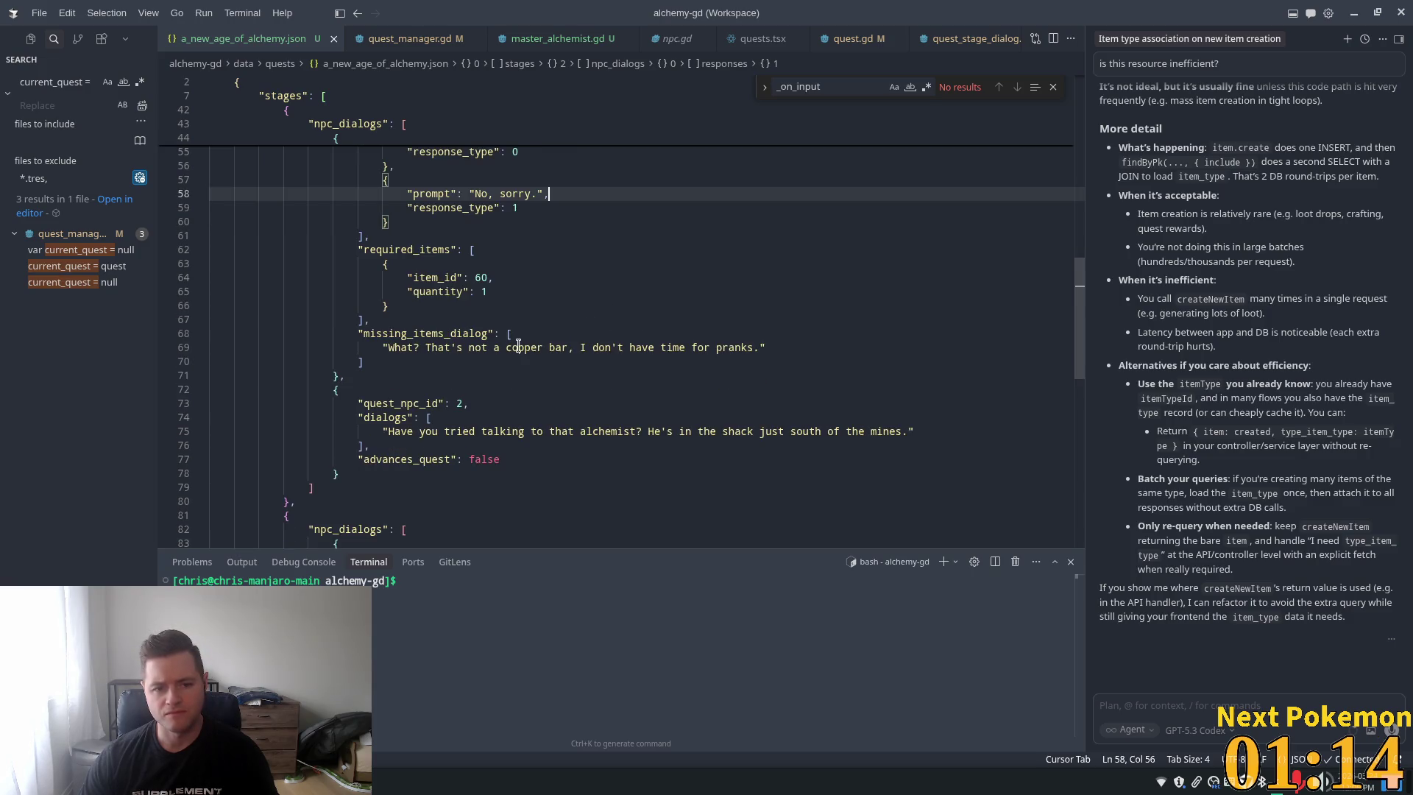
left_click(411, 333)
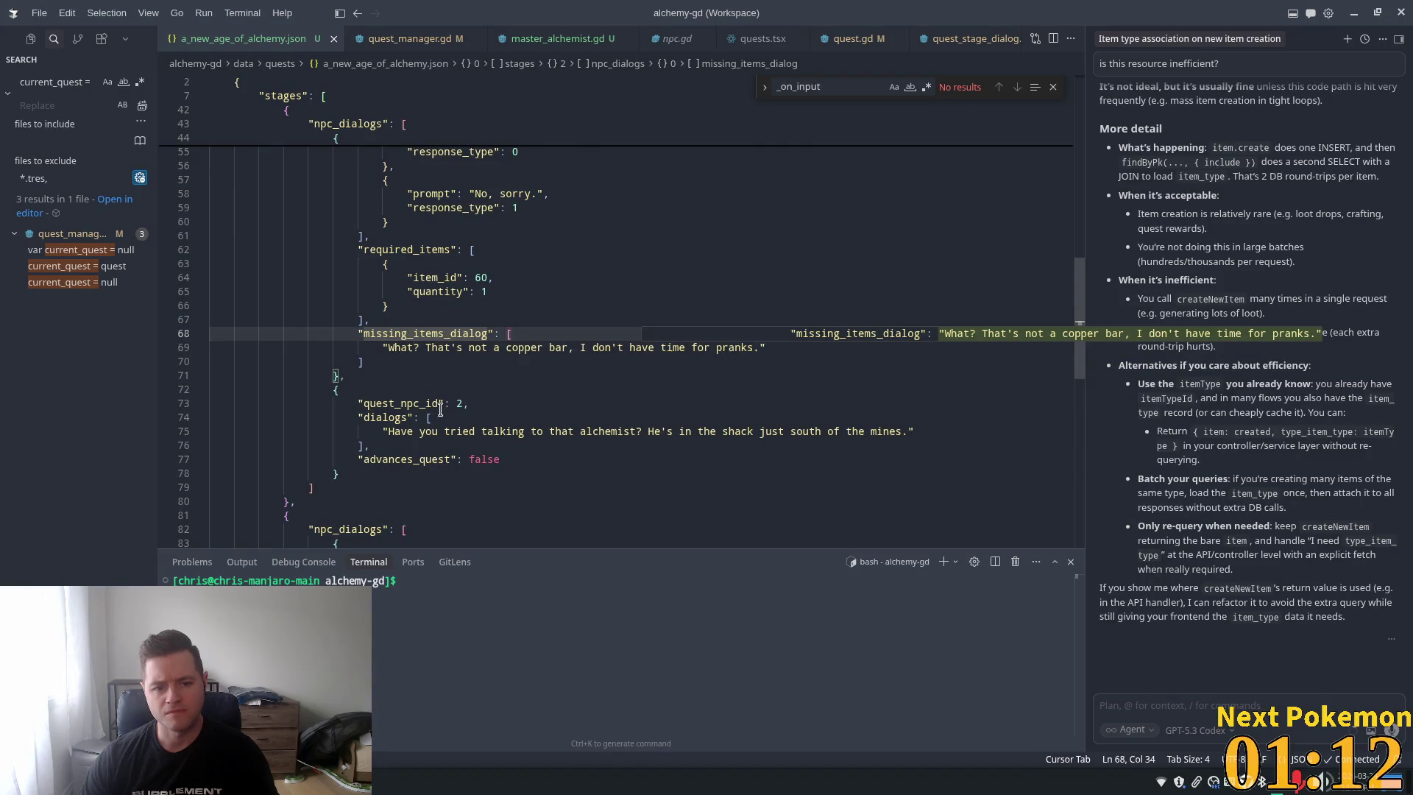
left_click(532, 434)
left_click(521, 459)
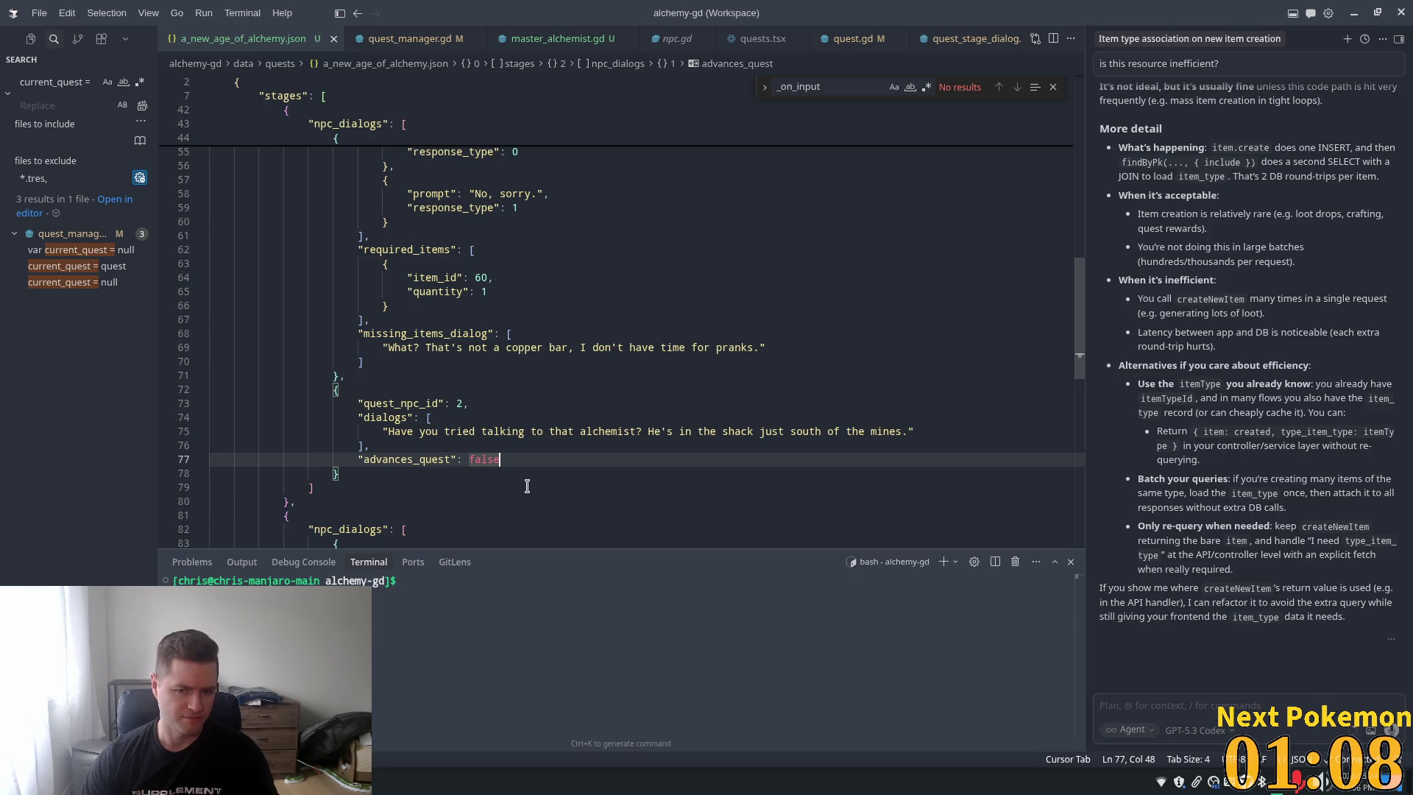
Inspect the decline prompt's response_type, then bring up master_alchemist.gd
scroll(563, 439, "down", 4)
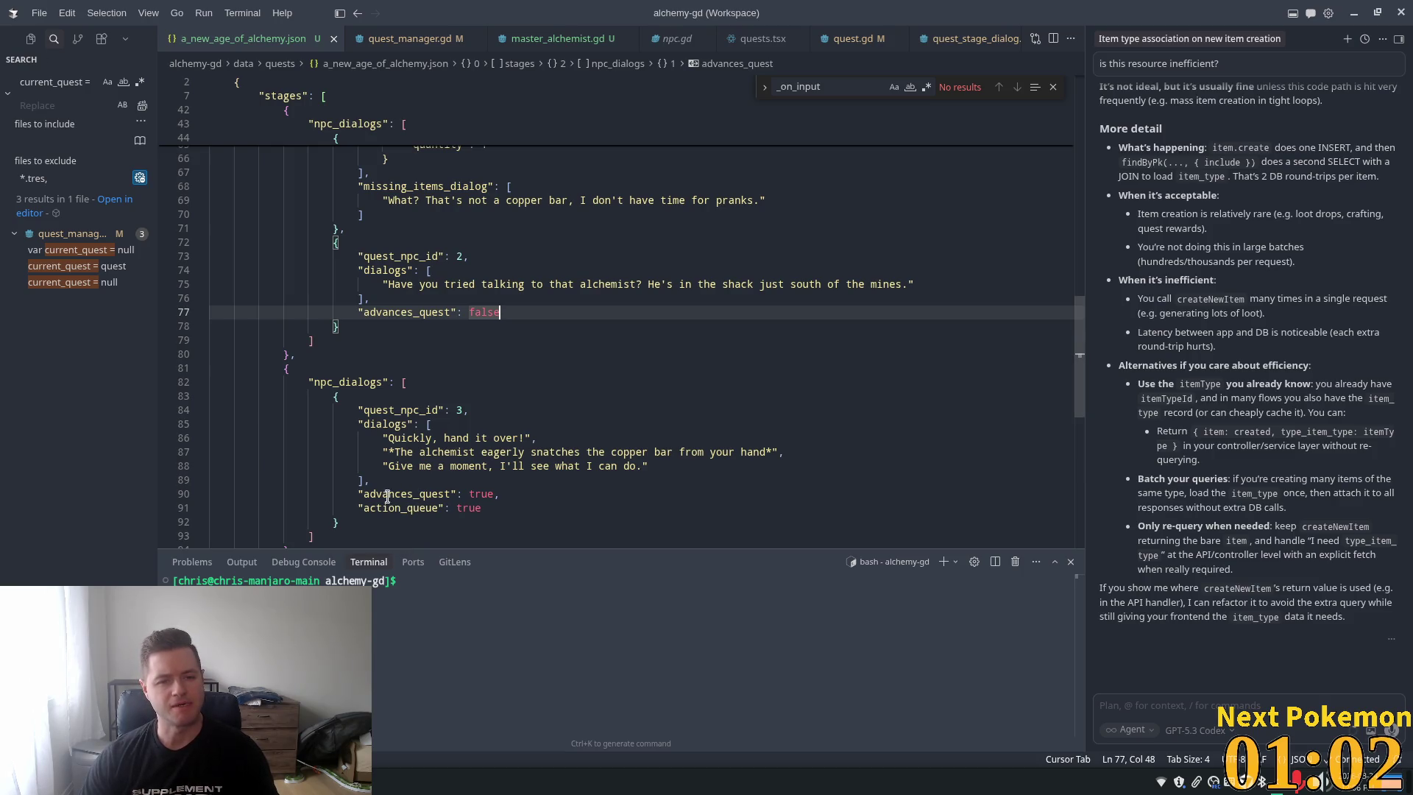
scroll(388, 497, "up", 4)
scroll(380, 501, "up", 5)
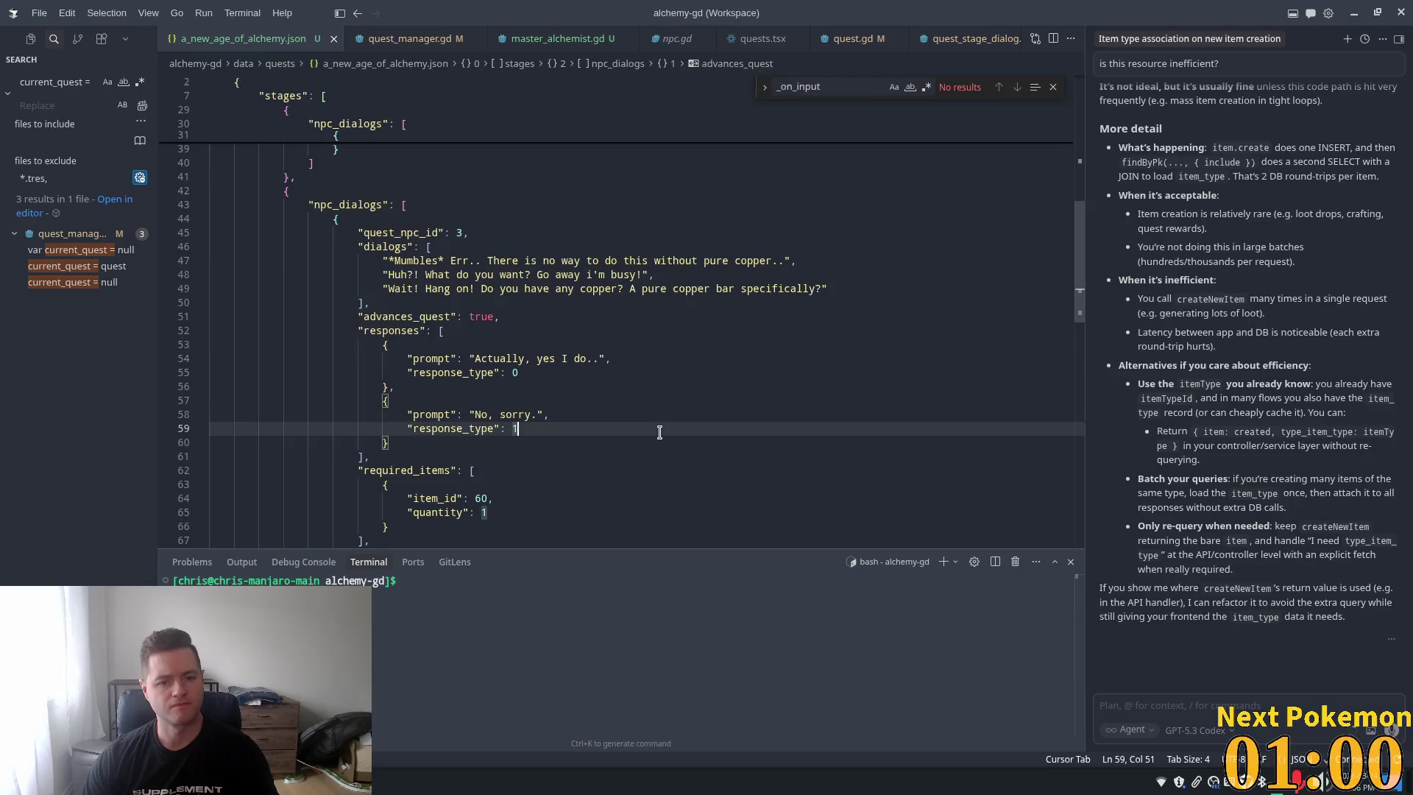
double_click(519, 415)
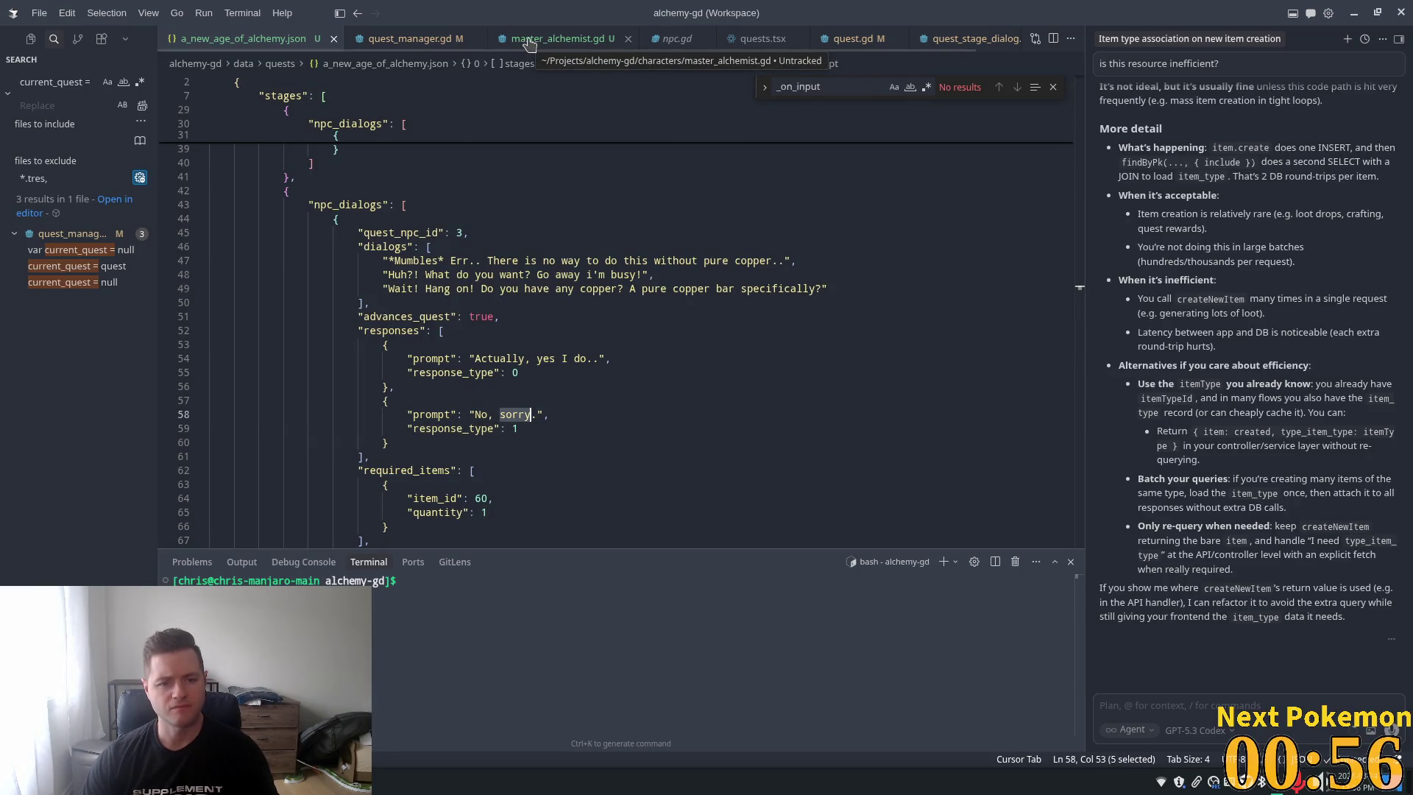
double_click(441, 428)
left_click(544, 43)
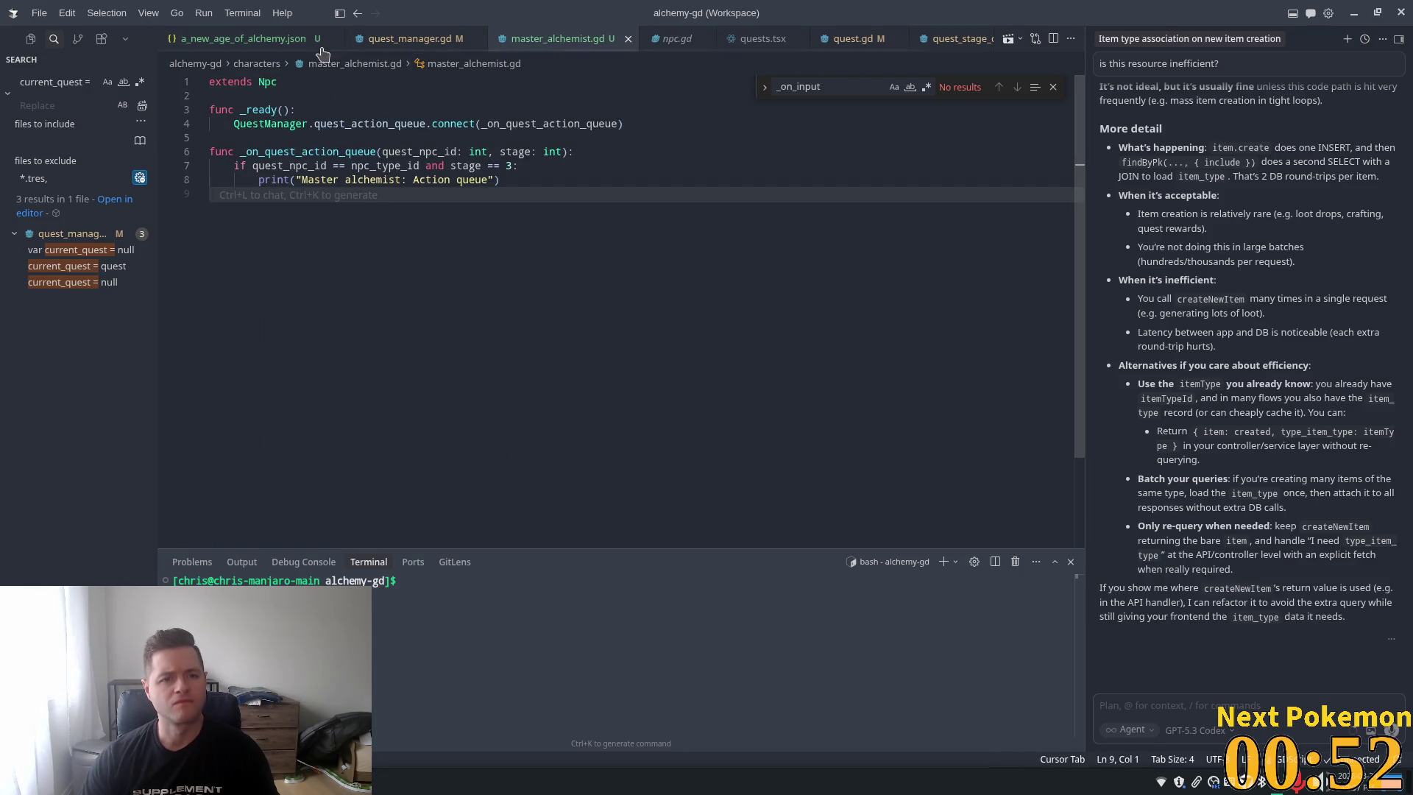
Search quest_manager.gd for response_type and step through its matches
left_click(407, 41)
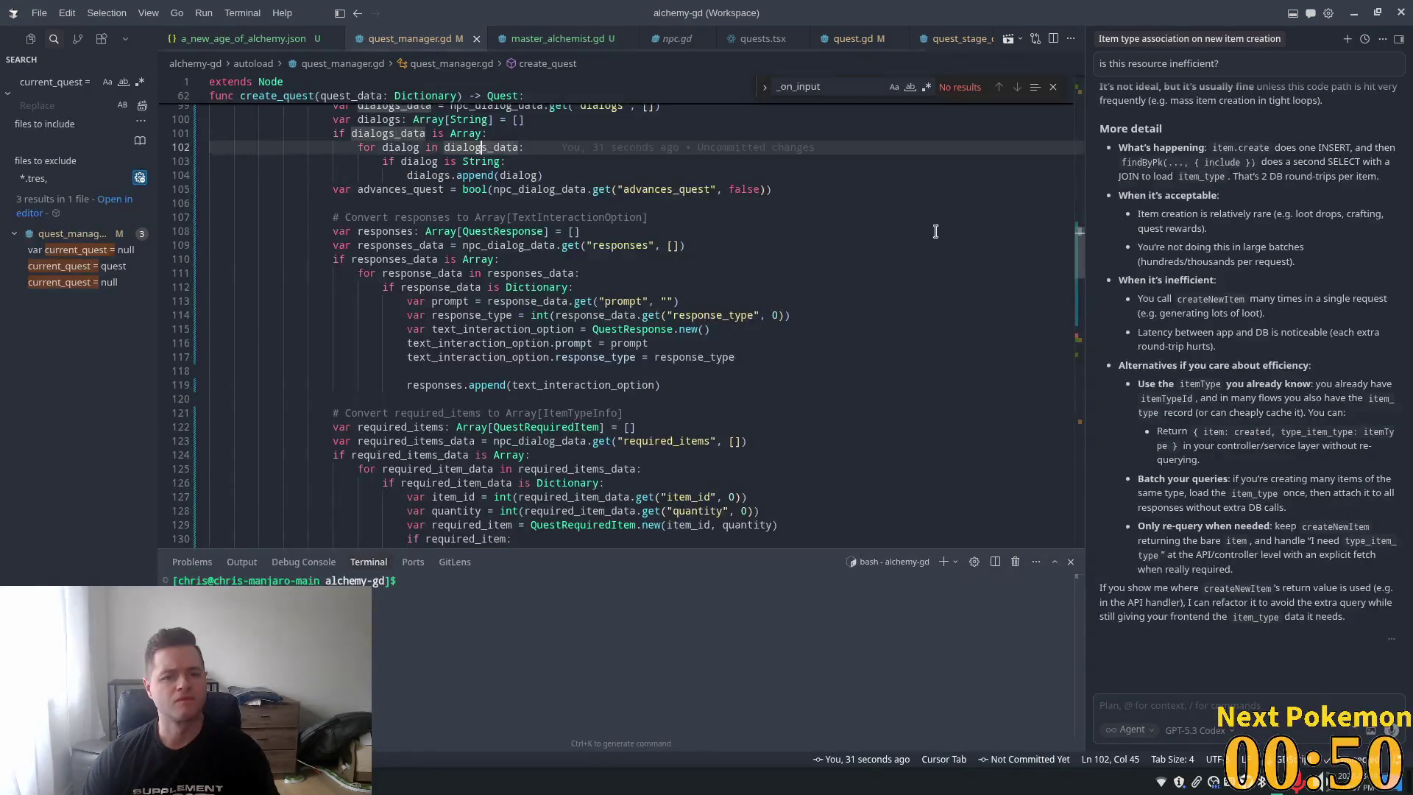
key("ctrl+f")
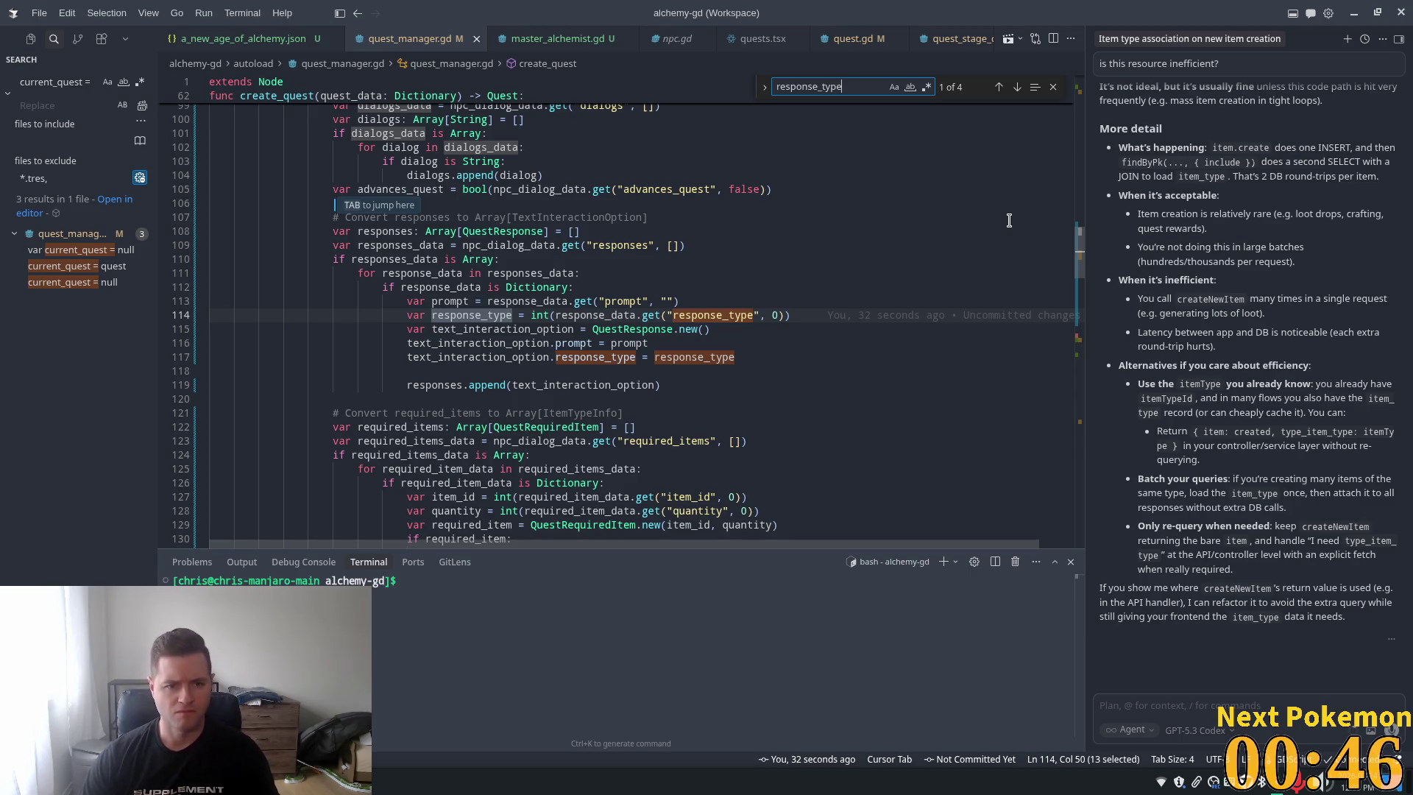
scroll(690, 429, "up", 9)
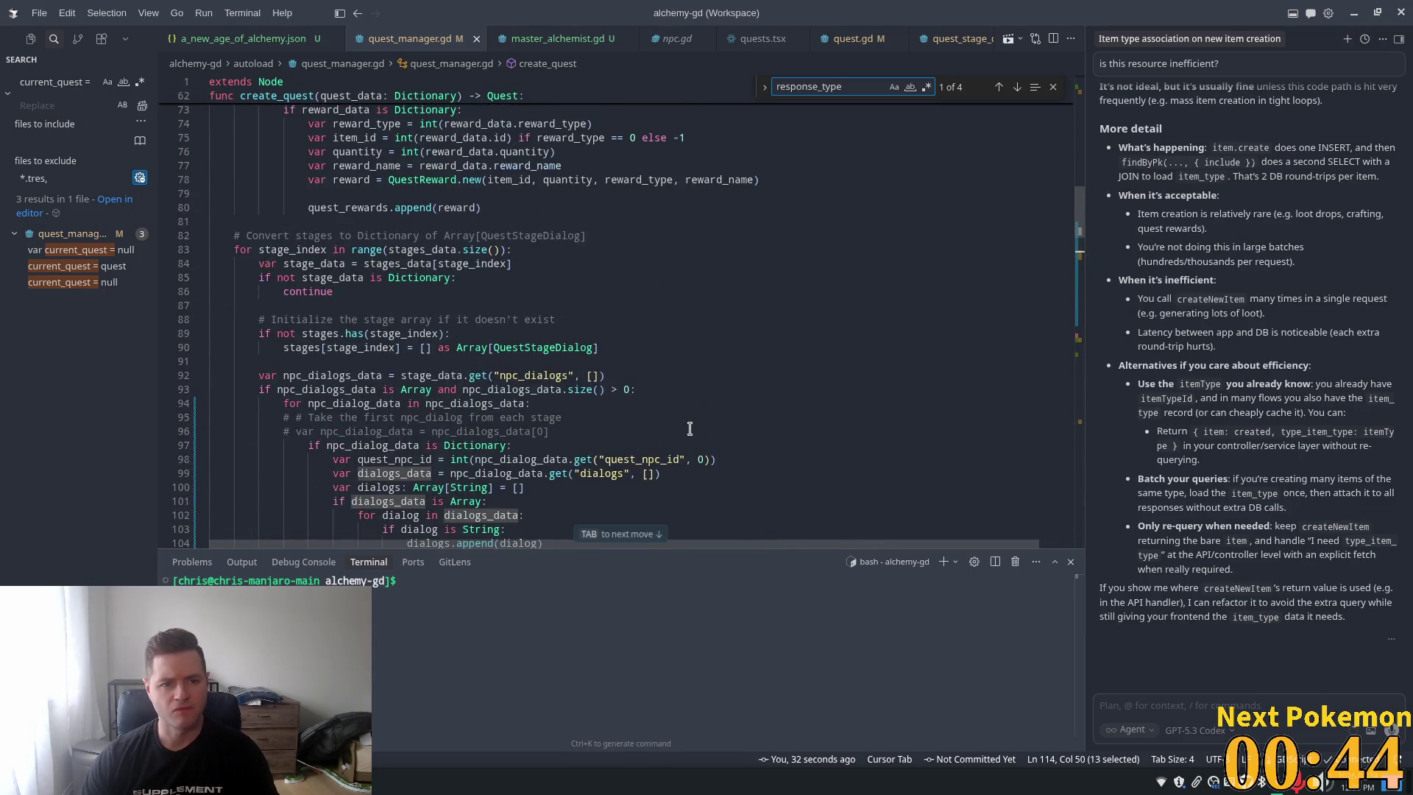
scroll(690, 429, "down", 5)
scroll(693, 425, "down", 2)
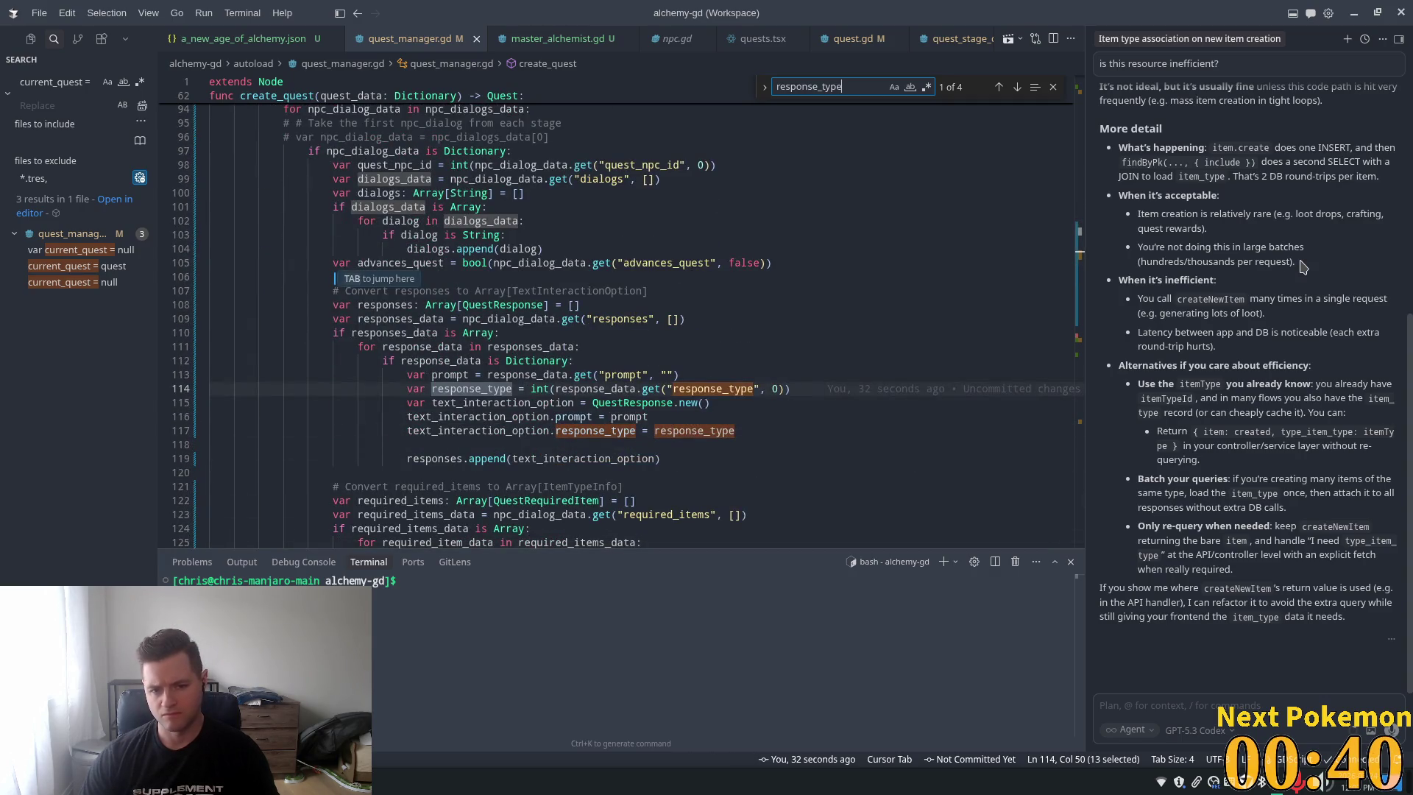
key("Return")
key("Return")
key("Return")
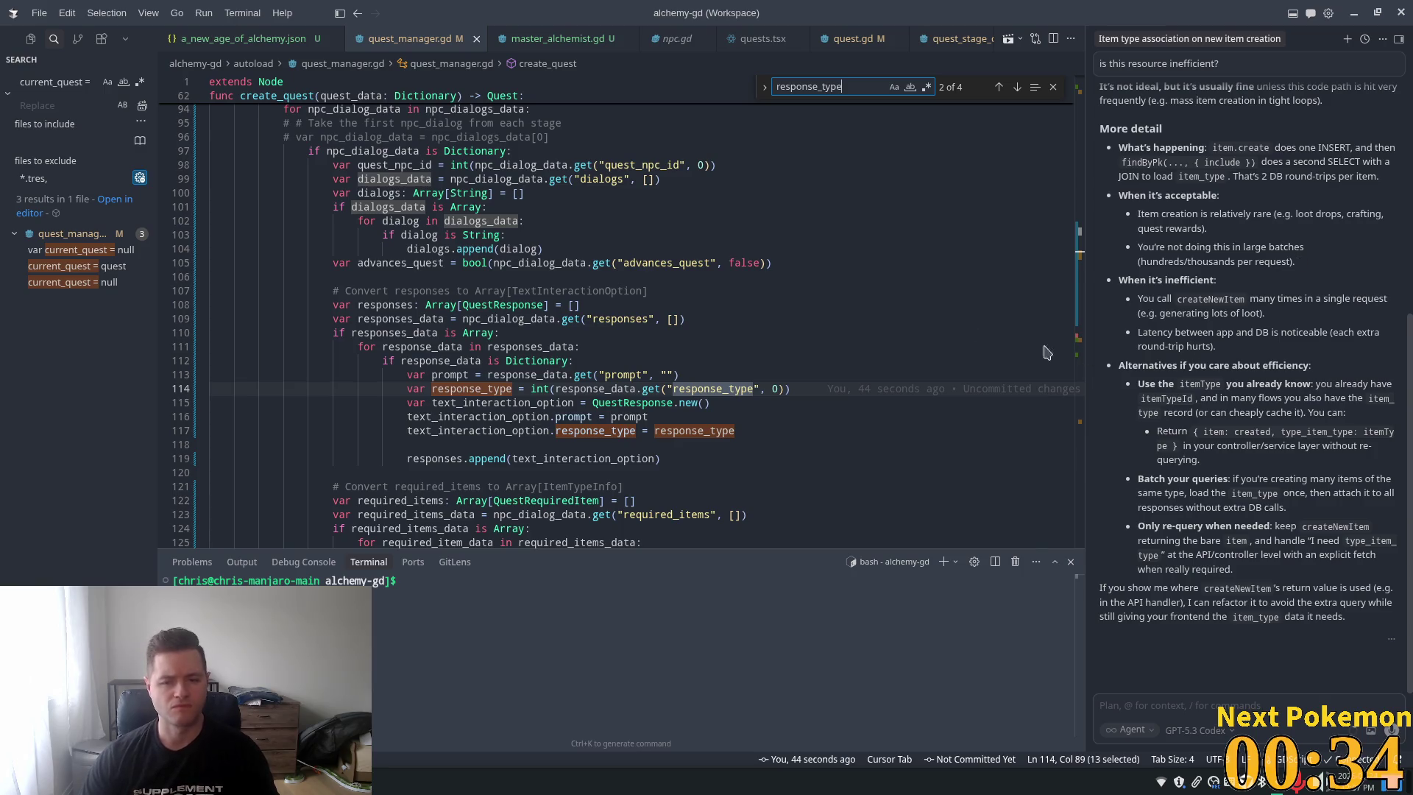
Search for 'advances' to reach where advances_quest is checked
left_click(822, 276)
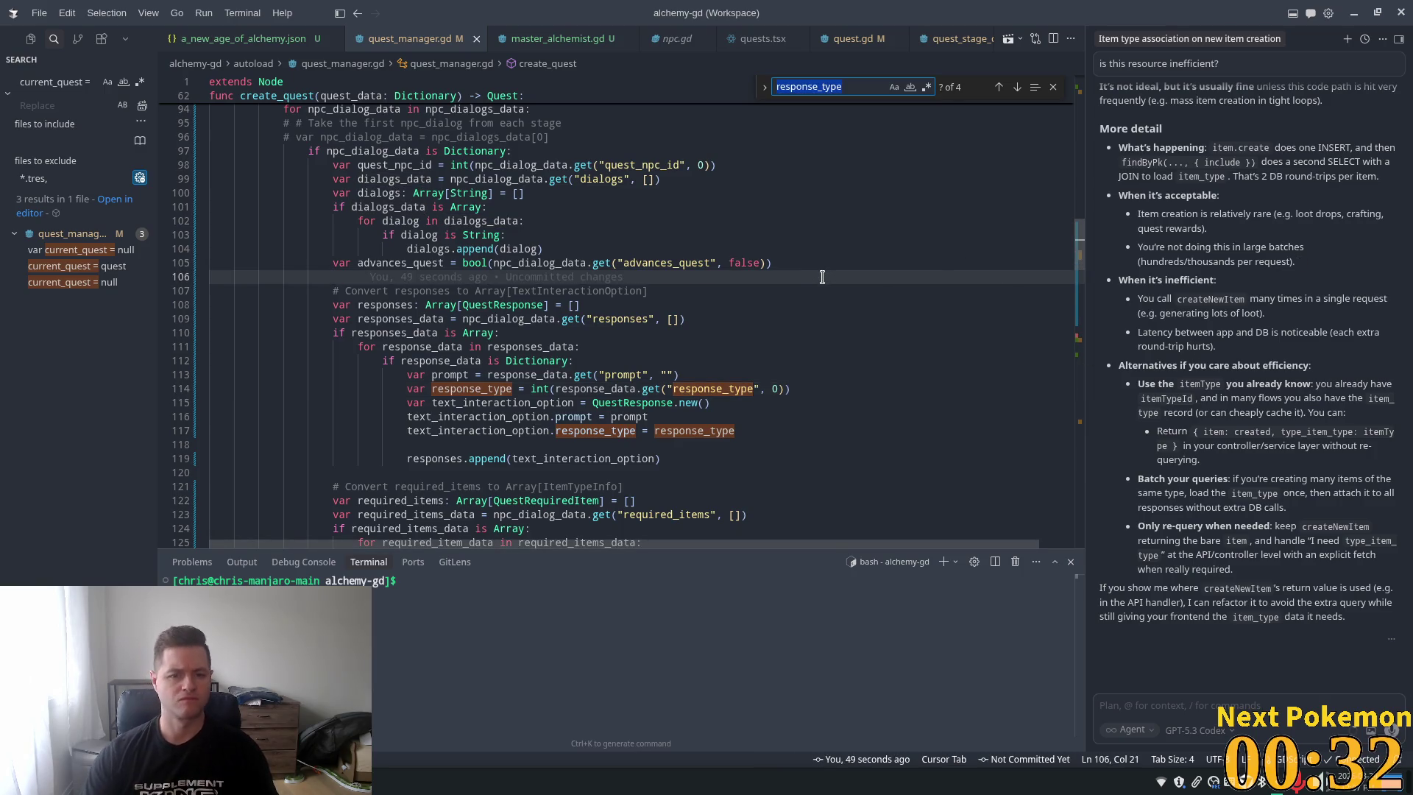
type("advance")
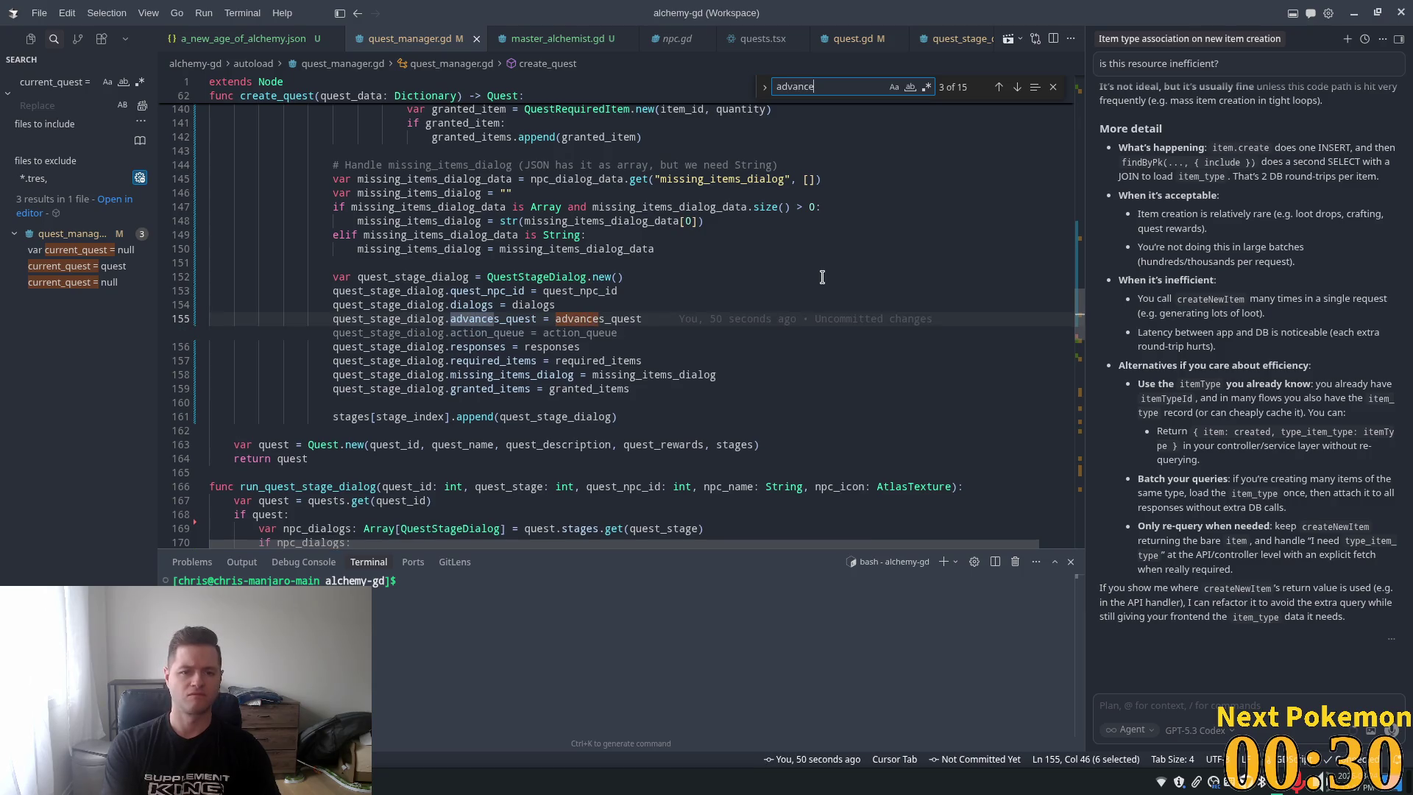
key("Return")
key("Return")
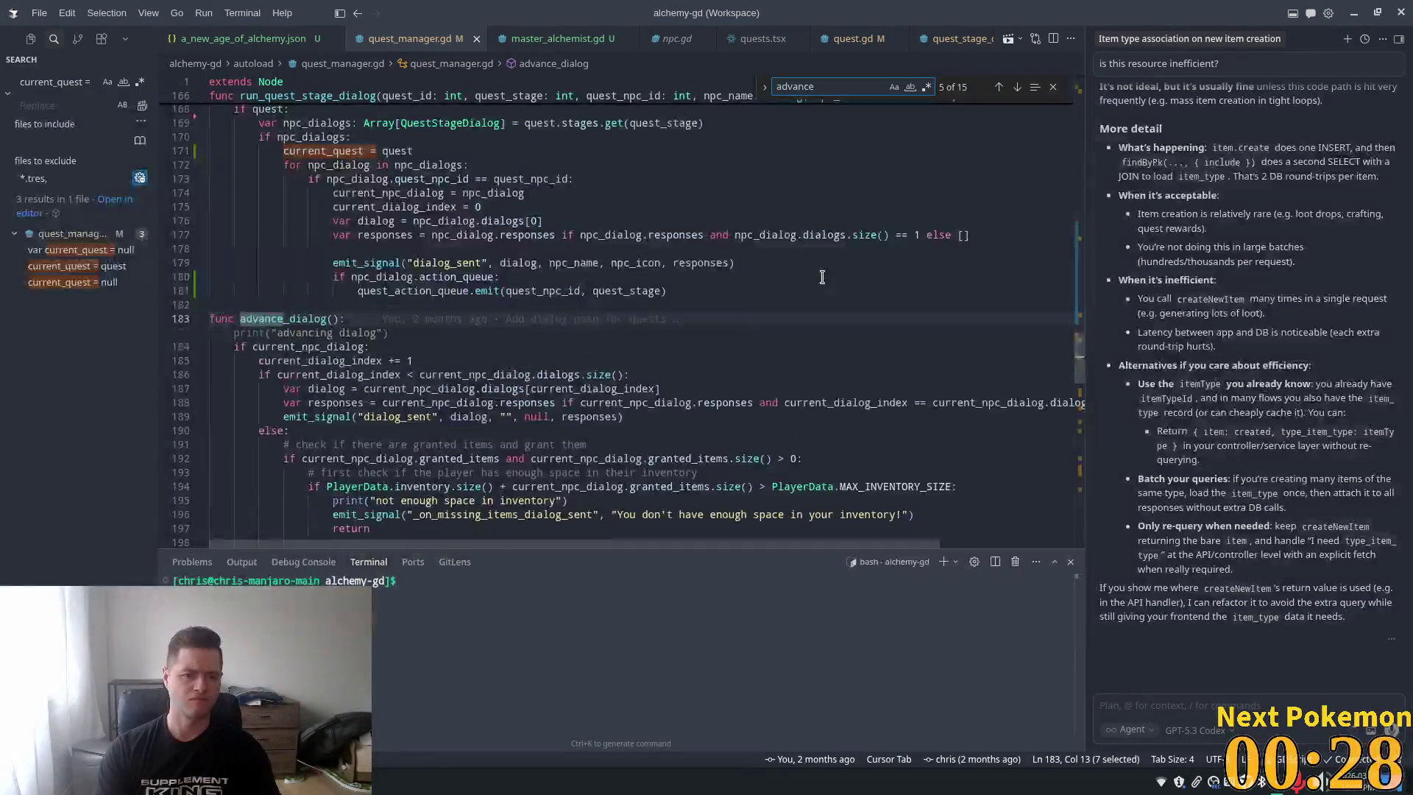
scroll(719, 227, "down", 3)
scroll(720, 227, "down", 1)
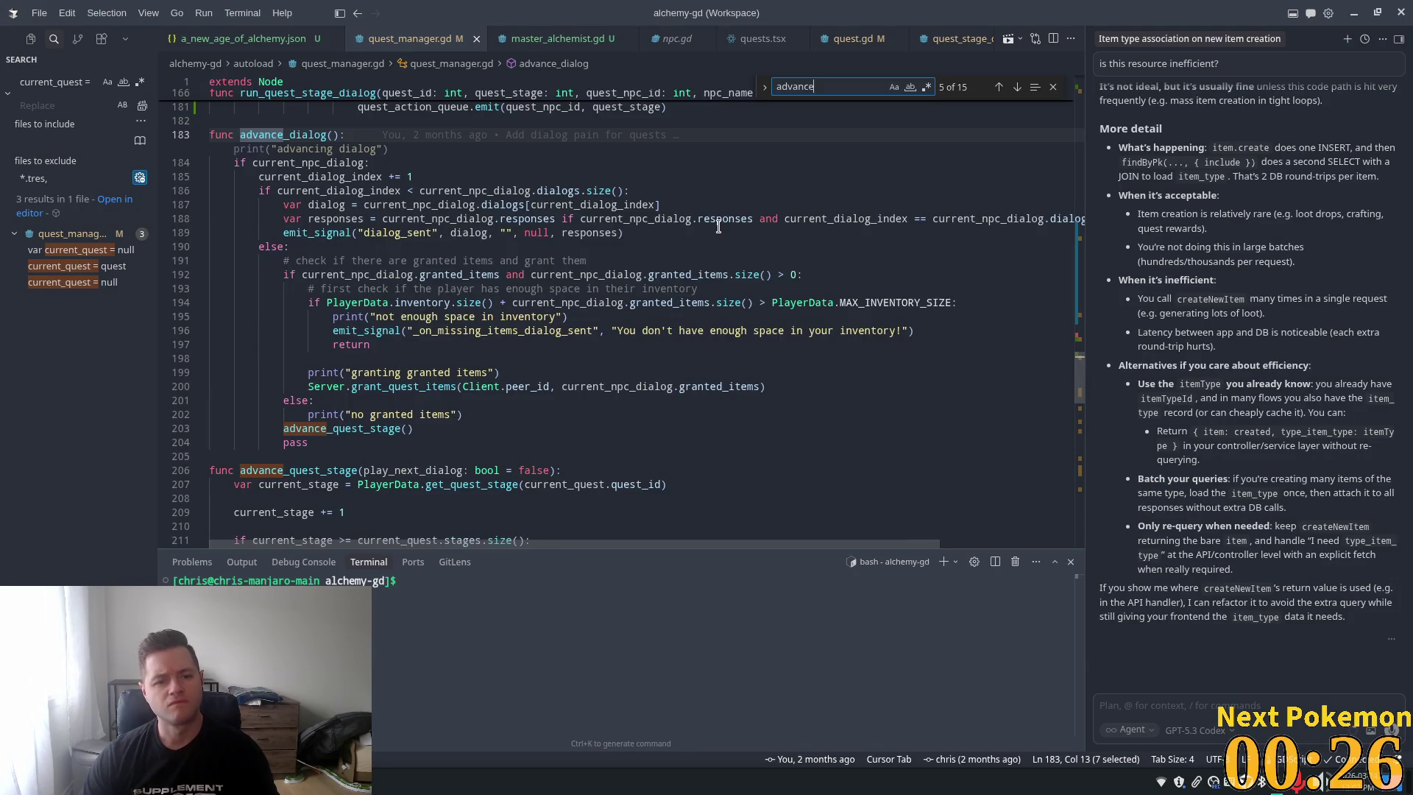
type("s")
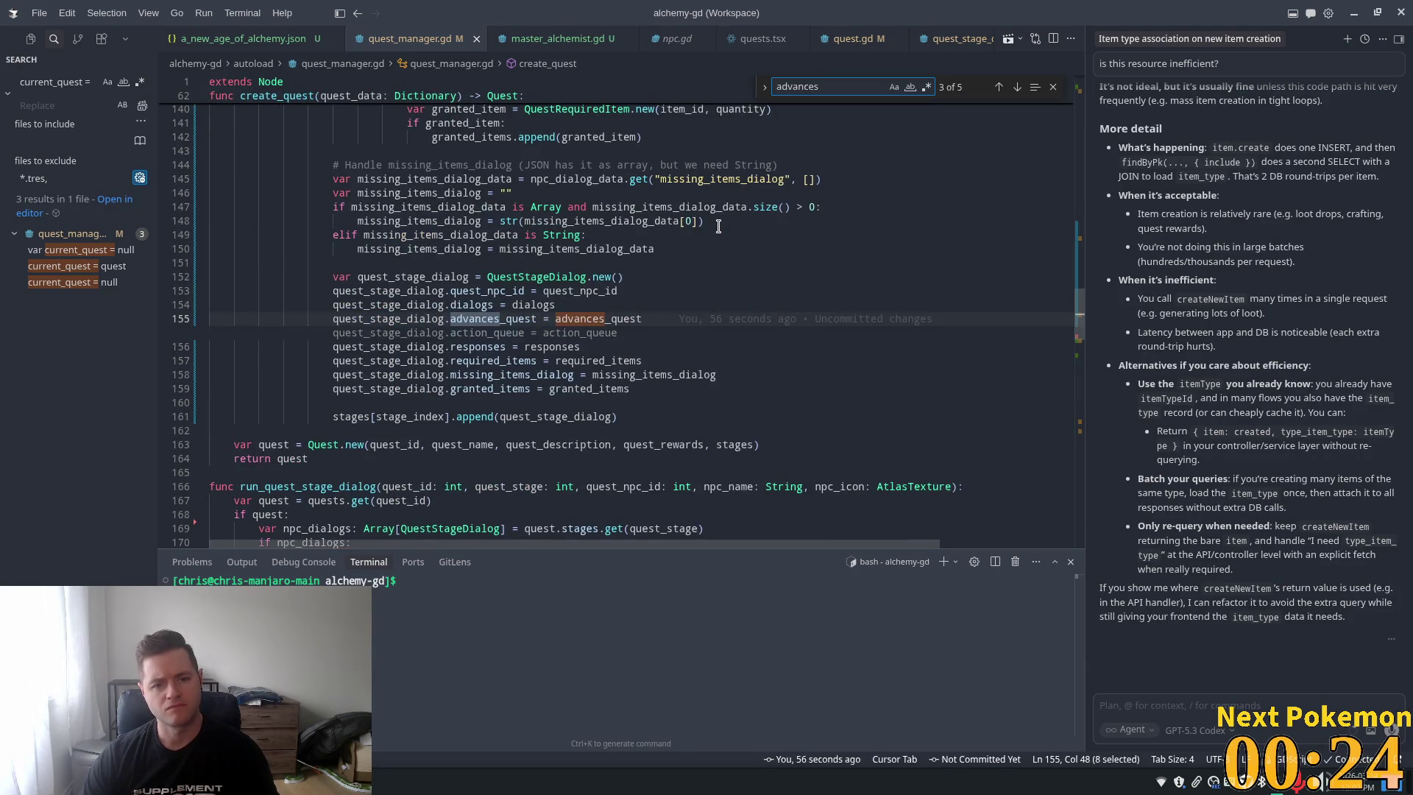
key("Return")
key("Return")
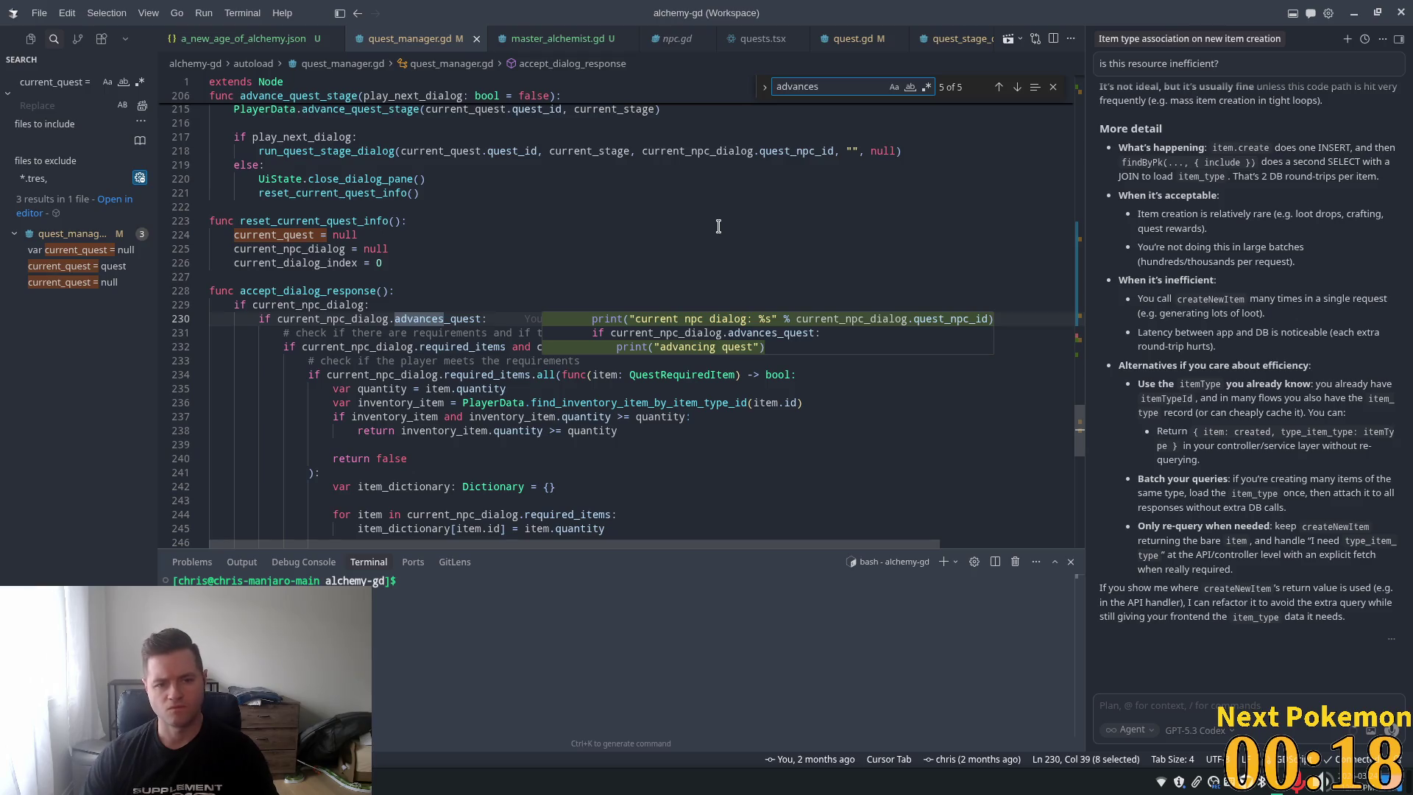
left_click(391, 291)
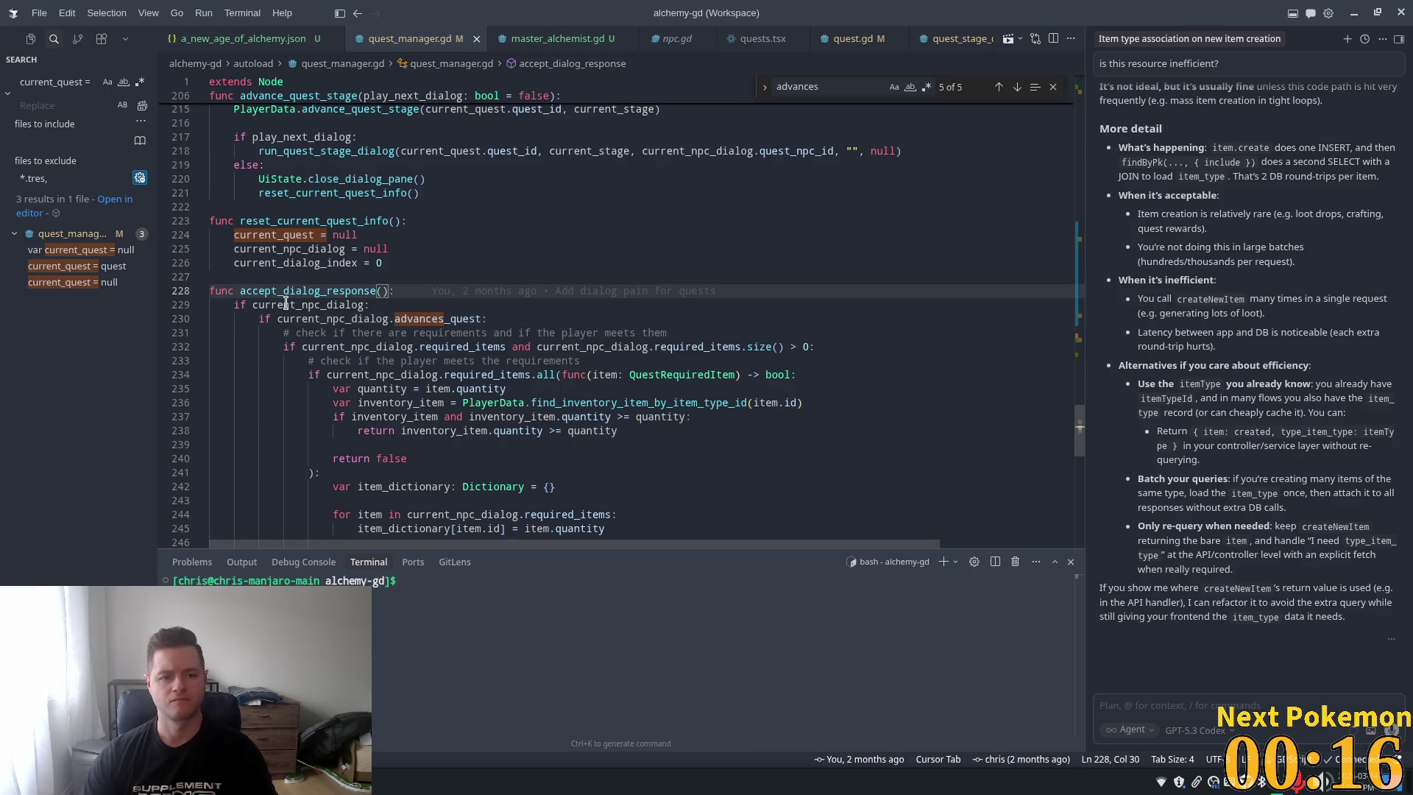
double_click(286, 304)
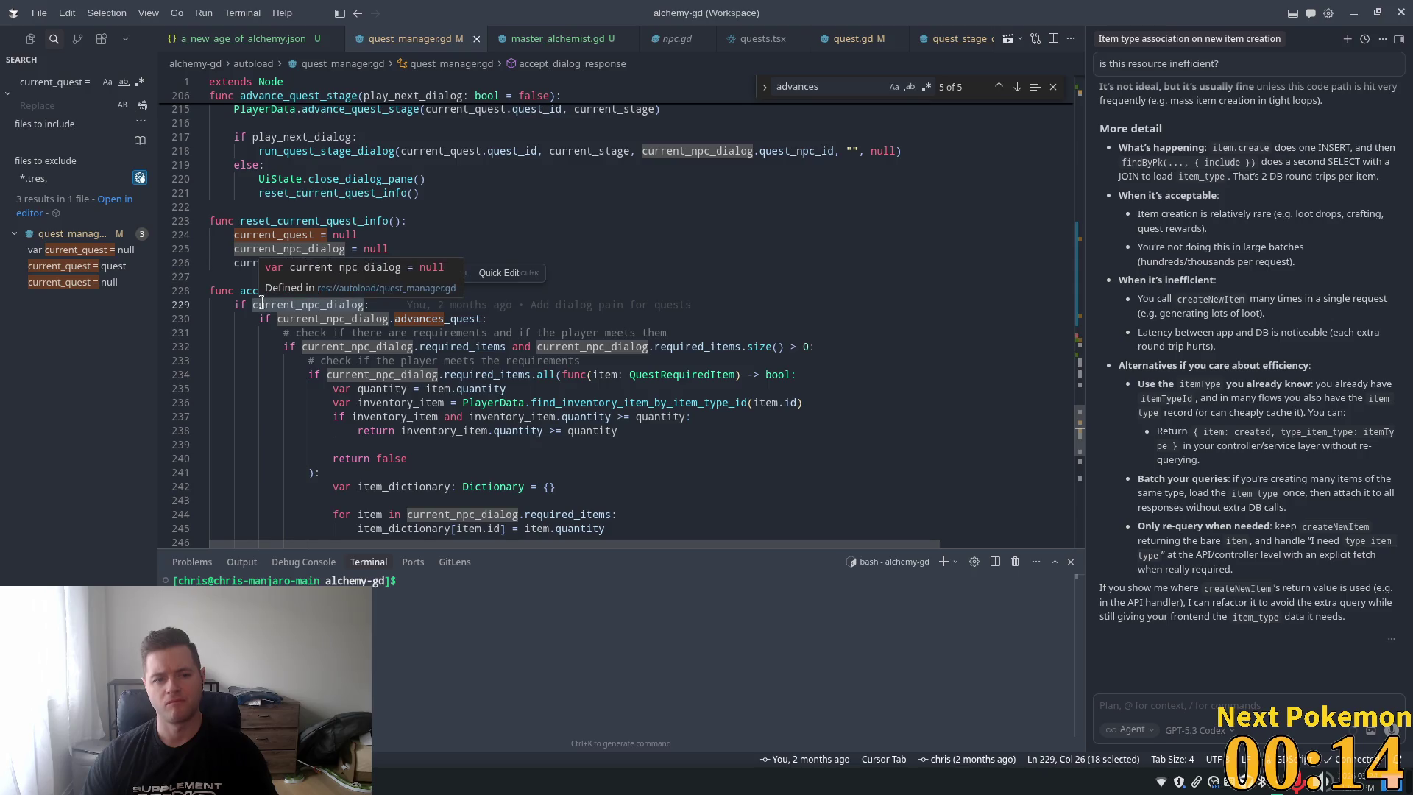
scroll(288, 295, "down", 1)
scroll(289, 295, "down", 1)
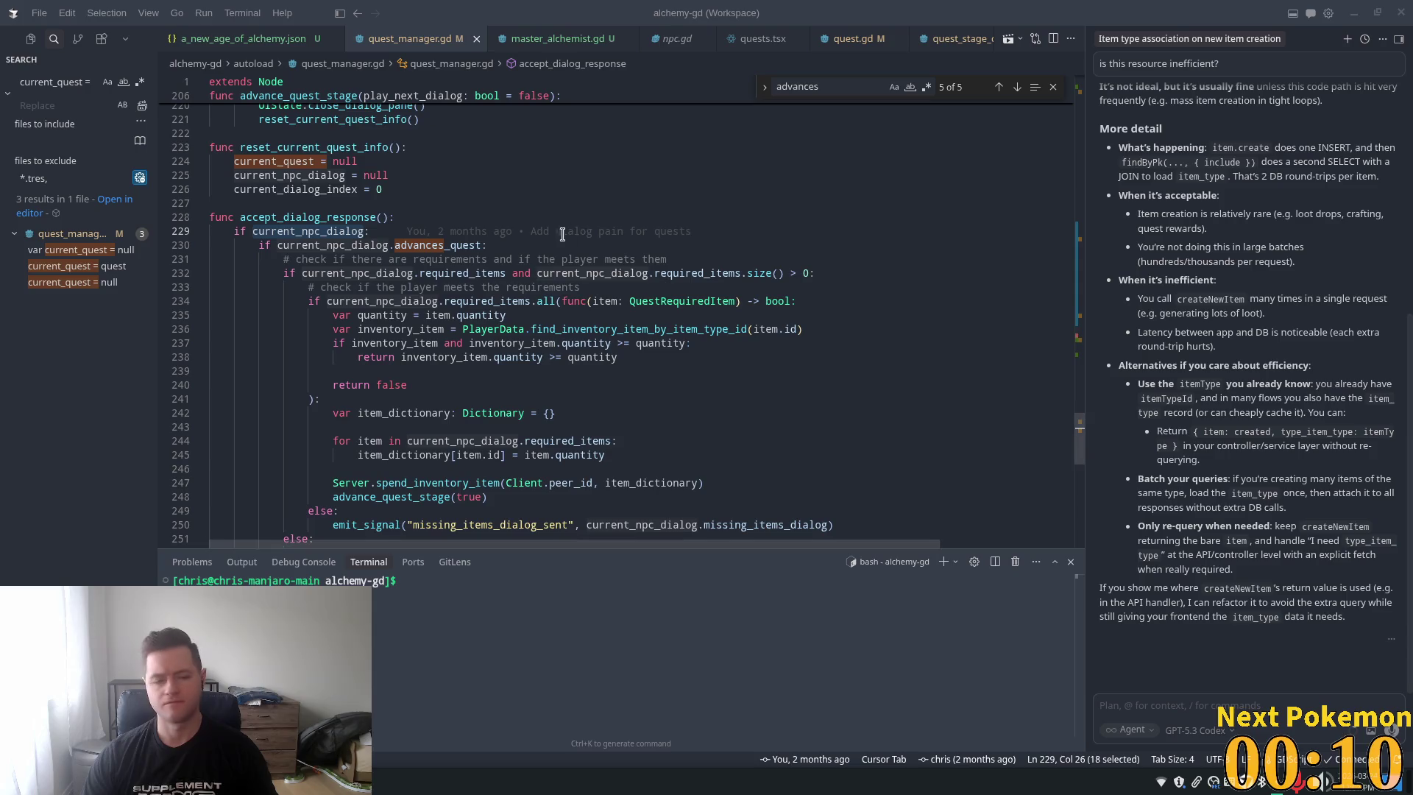
scroll(481, 354, "down", 2)
scroll(481, 354, "down", 1)
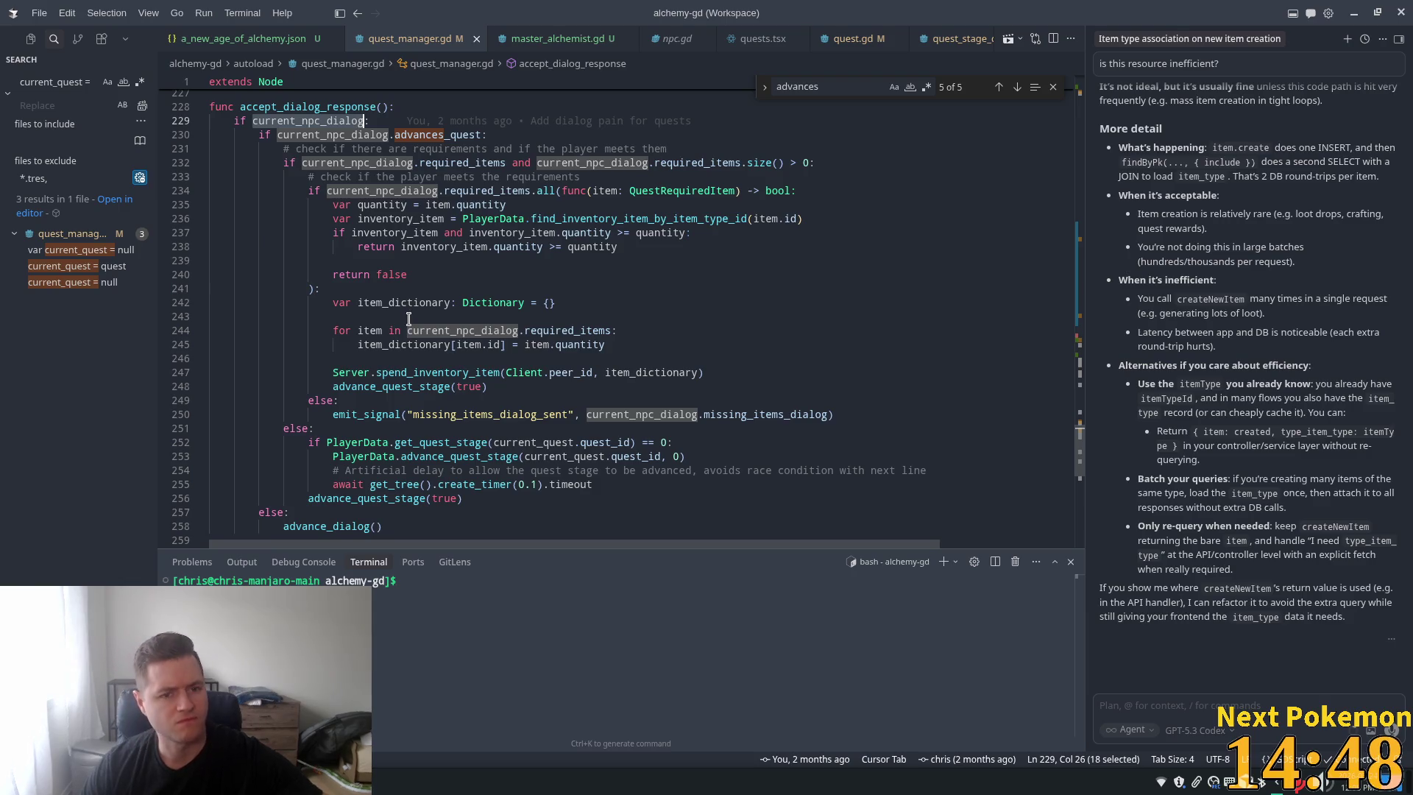
mouse_move(409, 324)
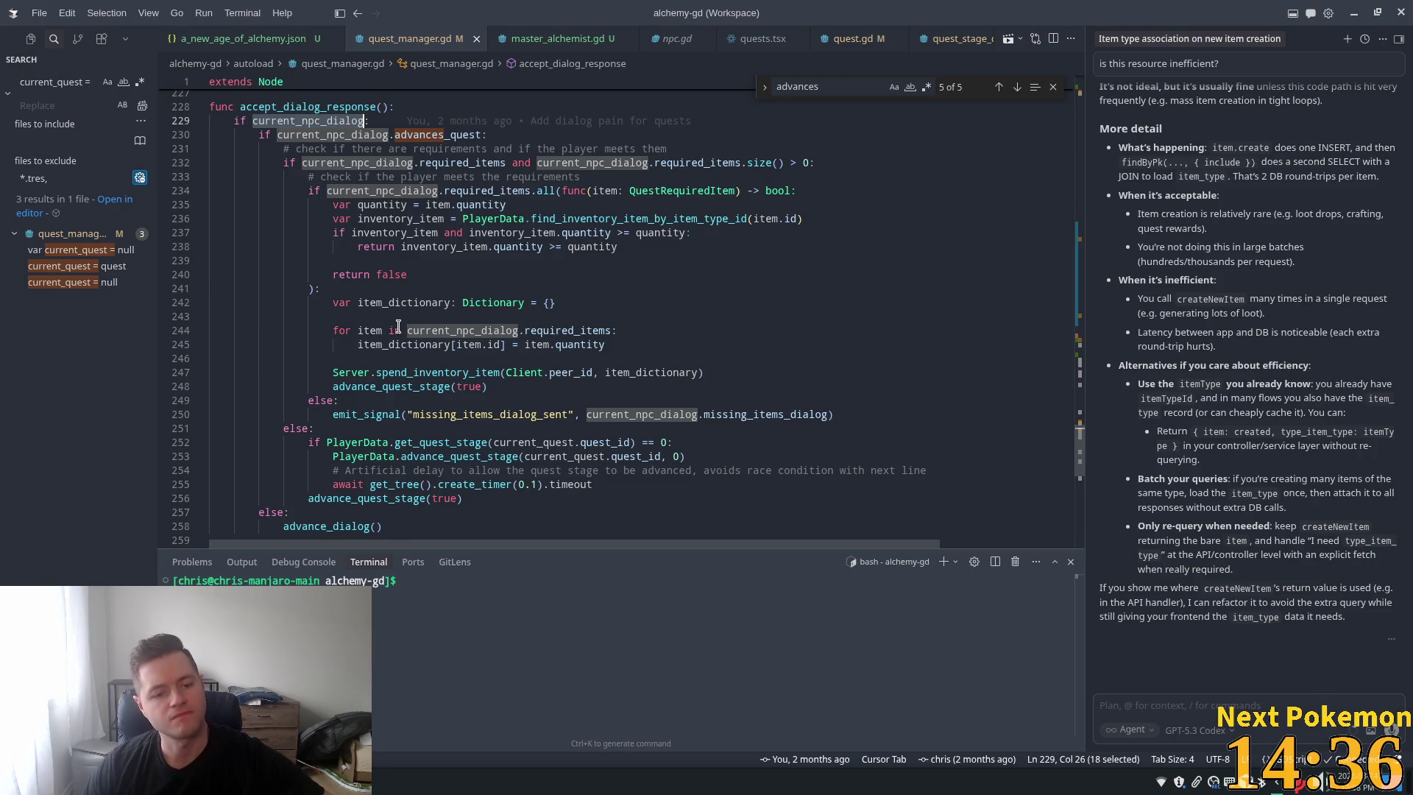
scroll(398, 327, "down", 2)
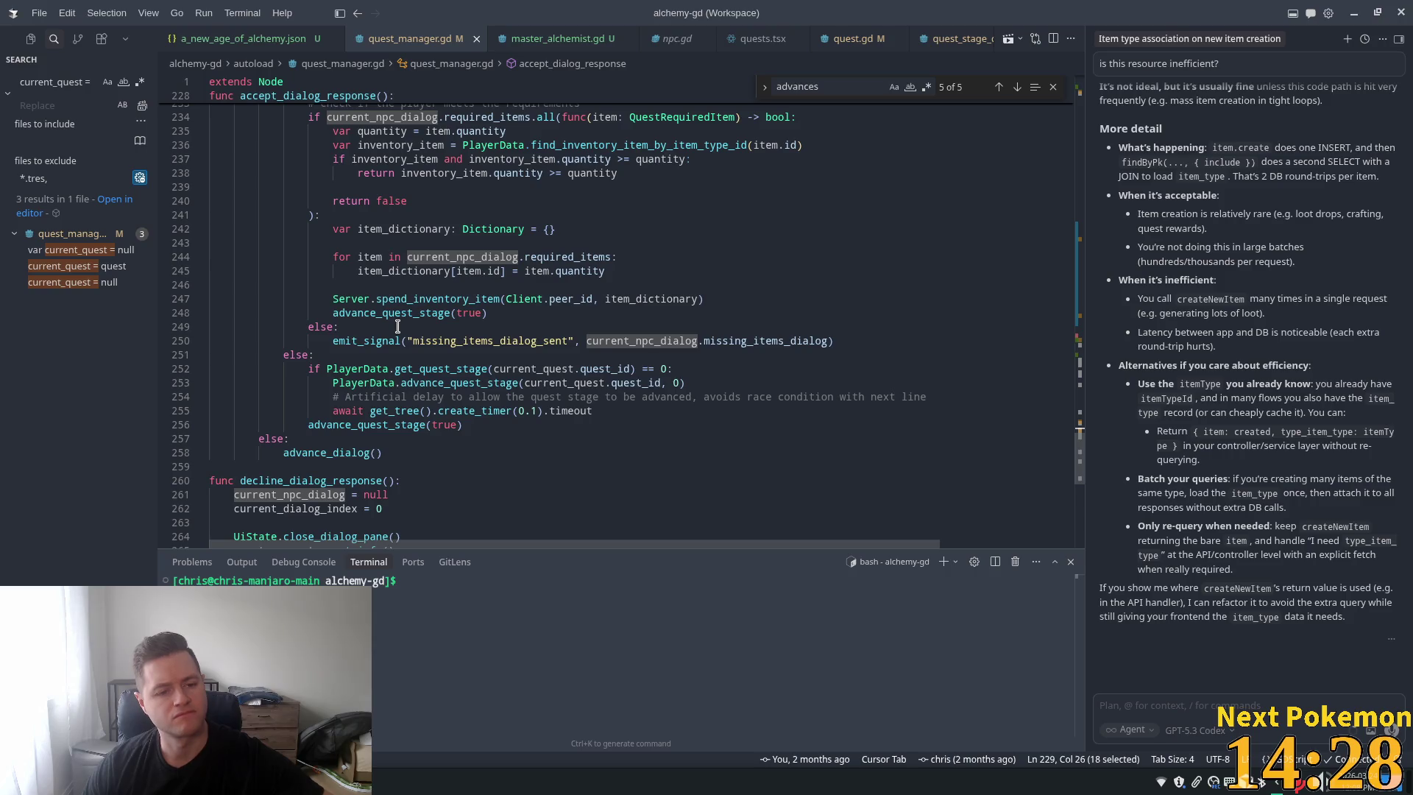
scroll(251, 437, "up", 4)
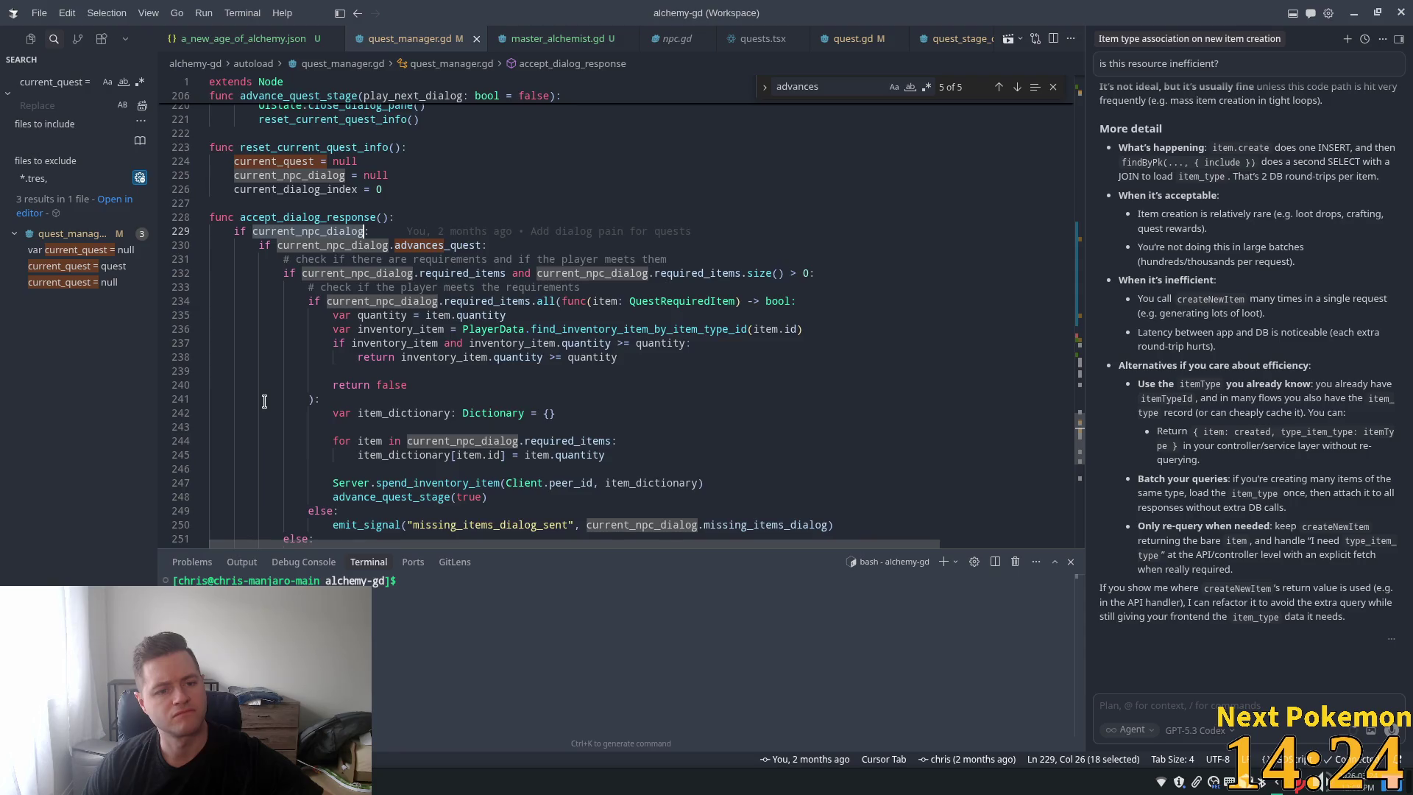
scroll(264, 401, "down", 4)
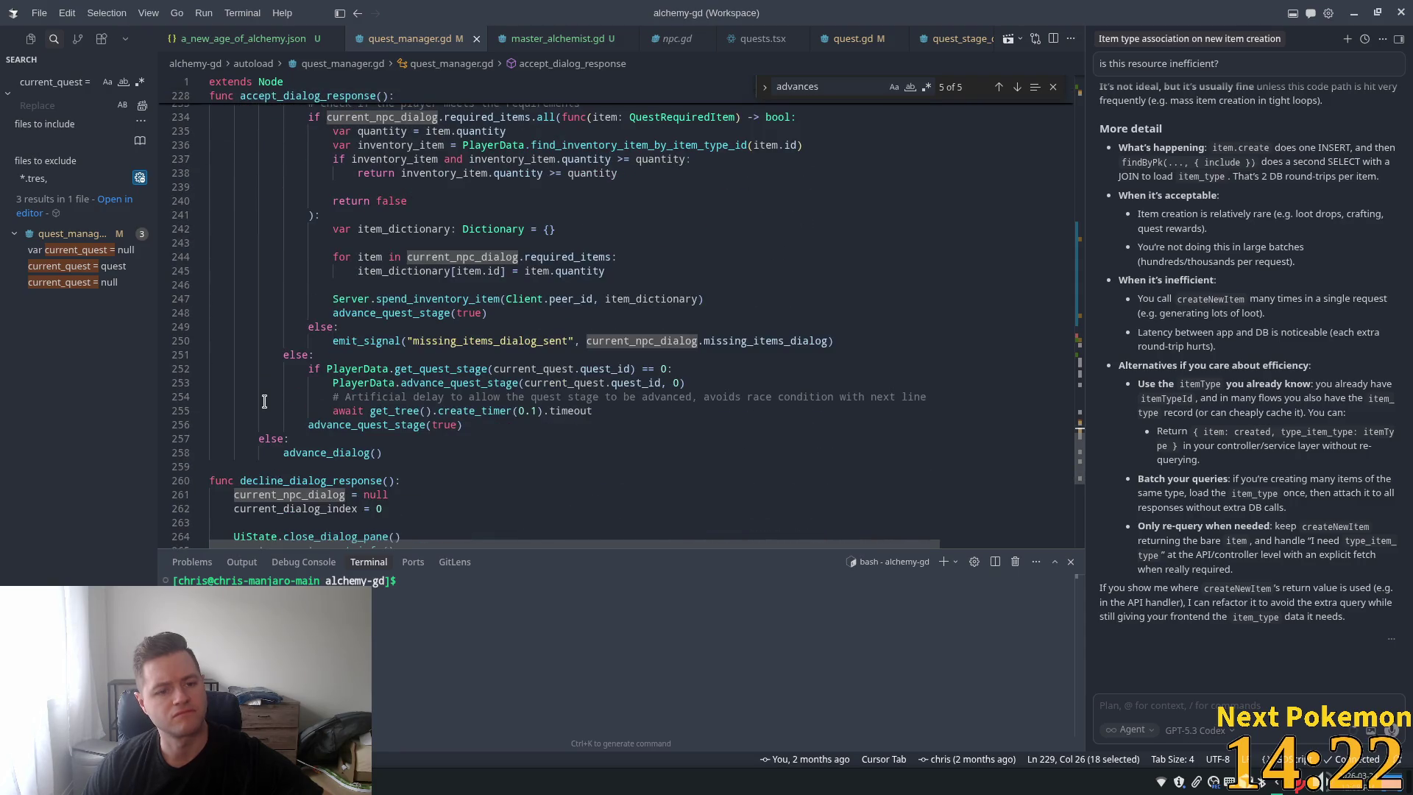
scroll(264, 401, "up", 2)
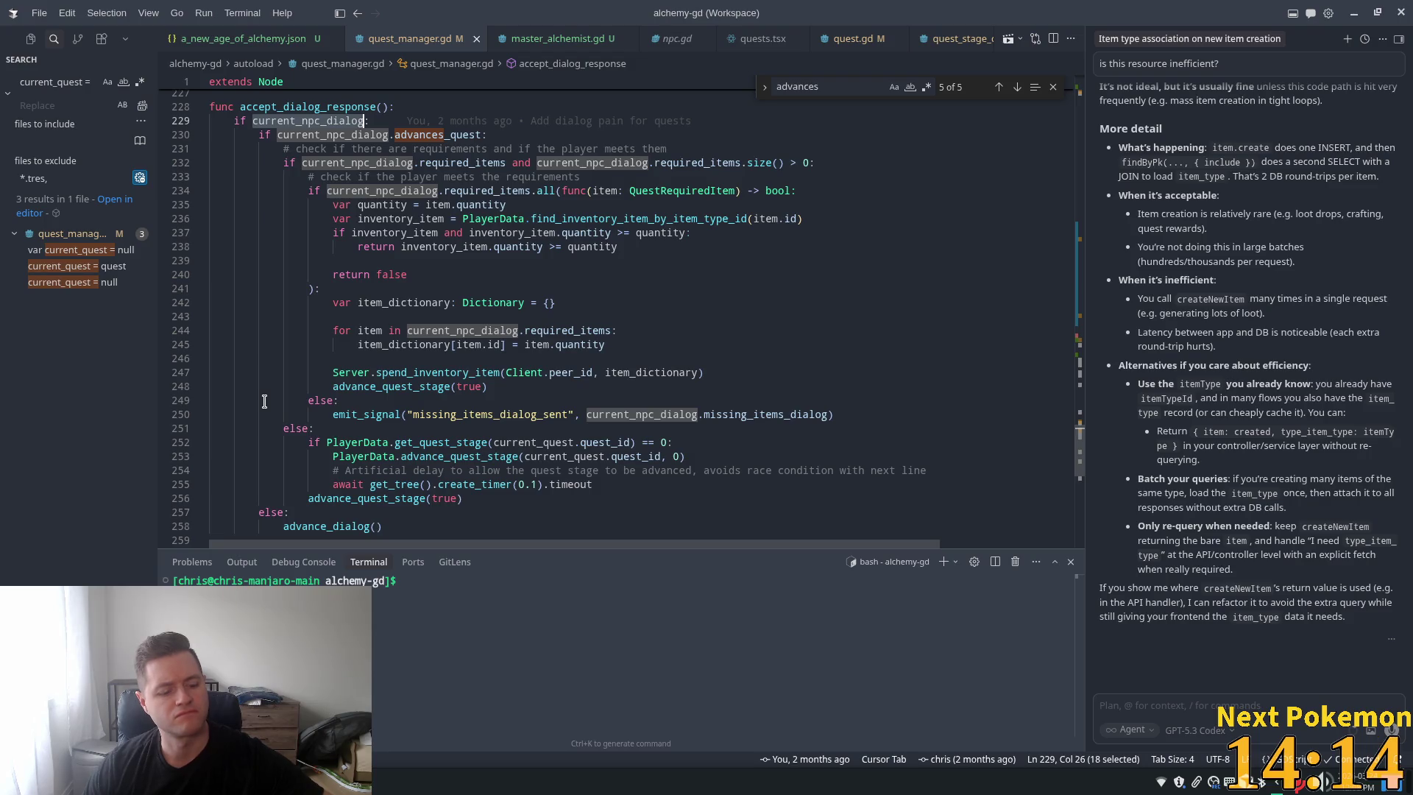
scroll(265, 402, "down", 3)
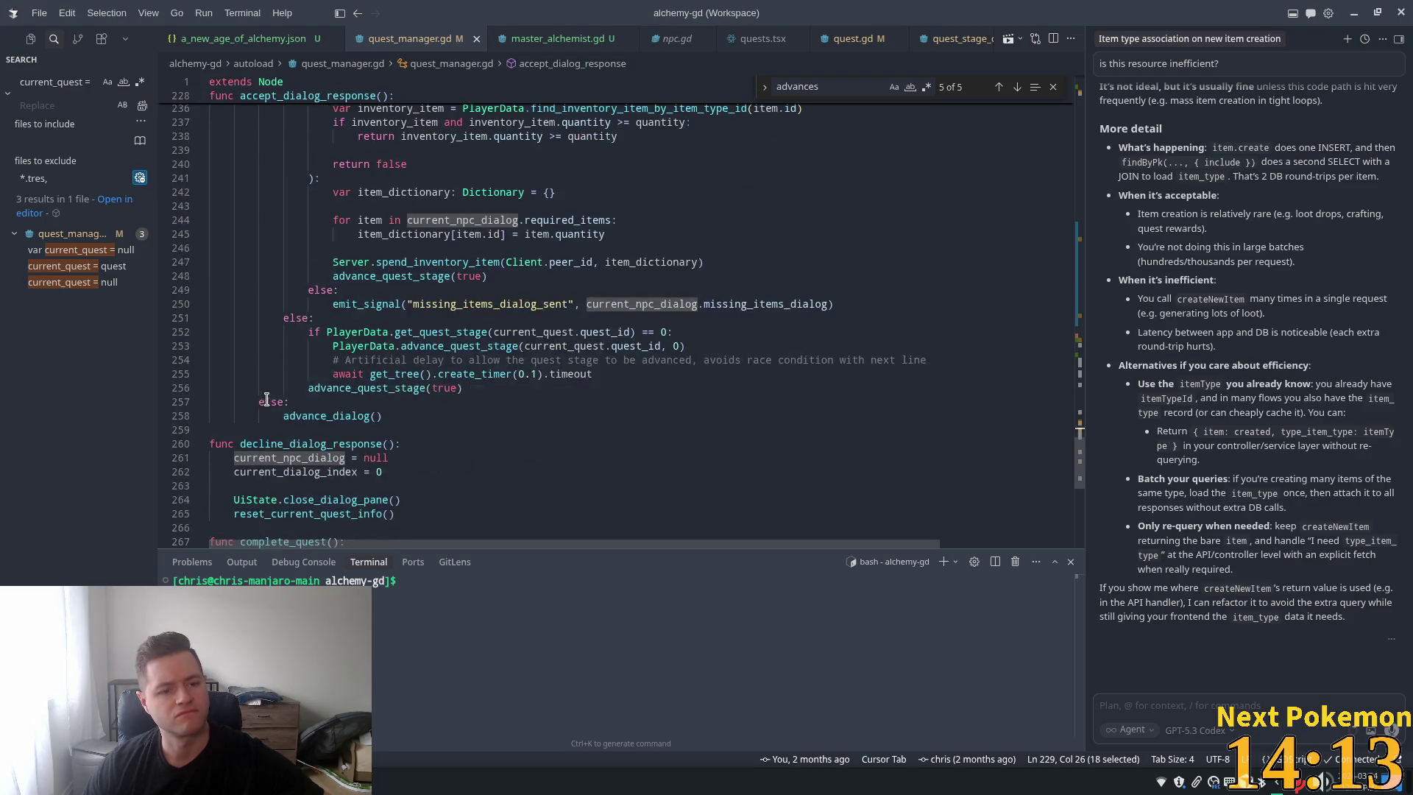
double_click(315, 416)
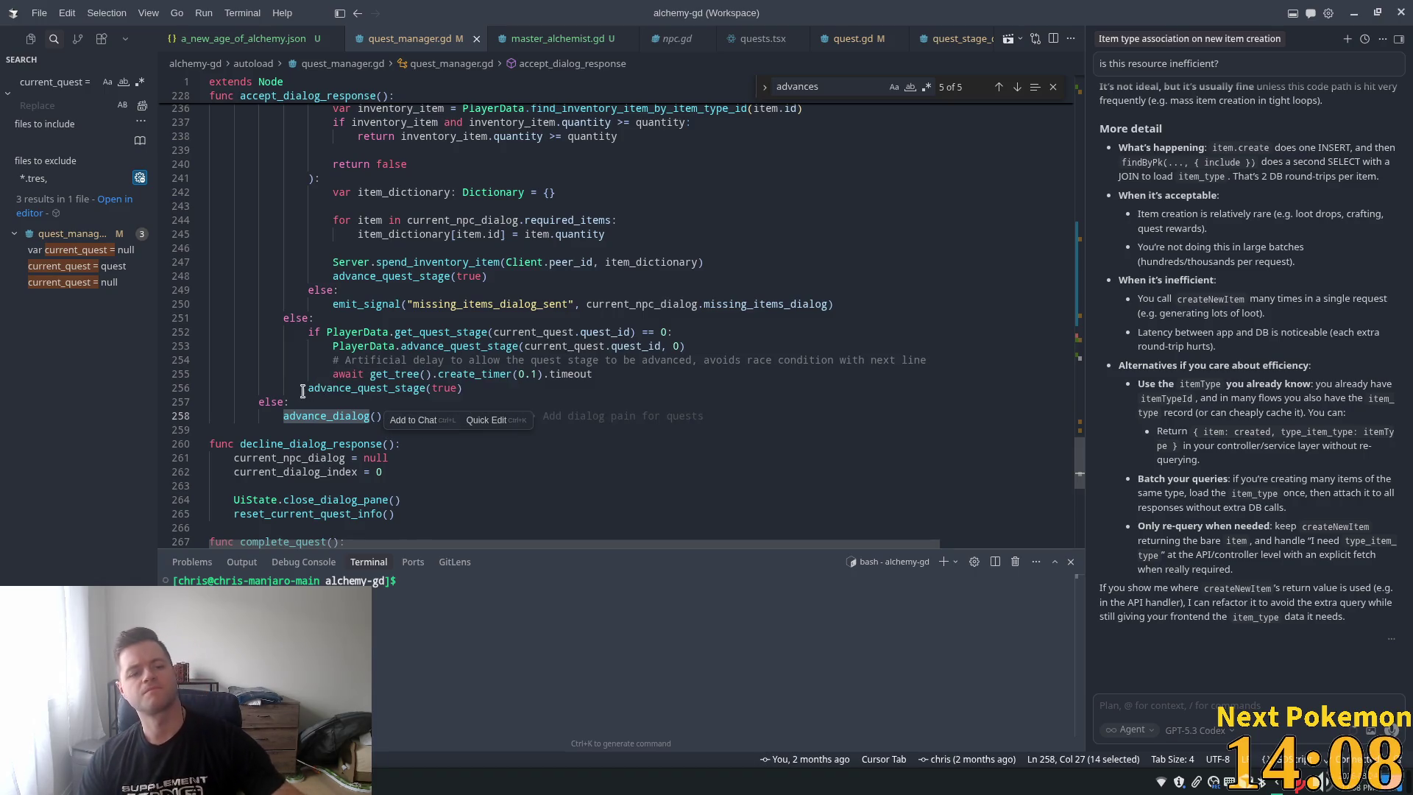
Go to the advance_dialog definition and highlight the uses of current_npc_dialog
scroll(272, 380, "up", 3)
scroll(271, 380, "up", 1)
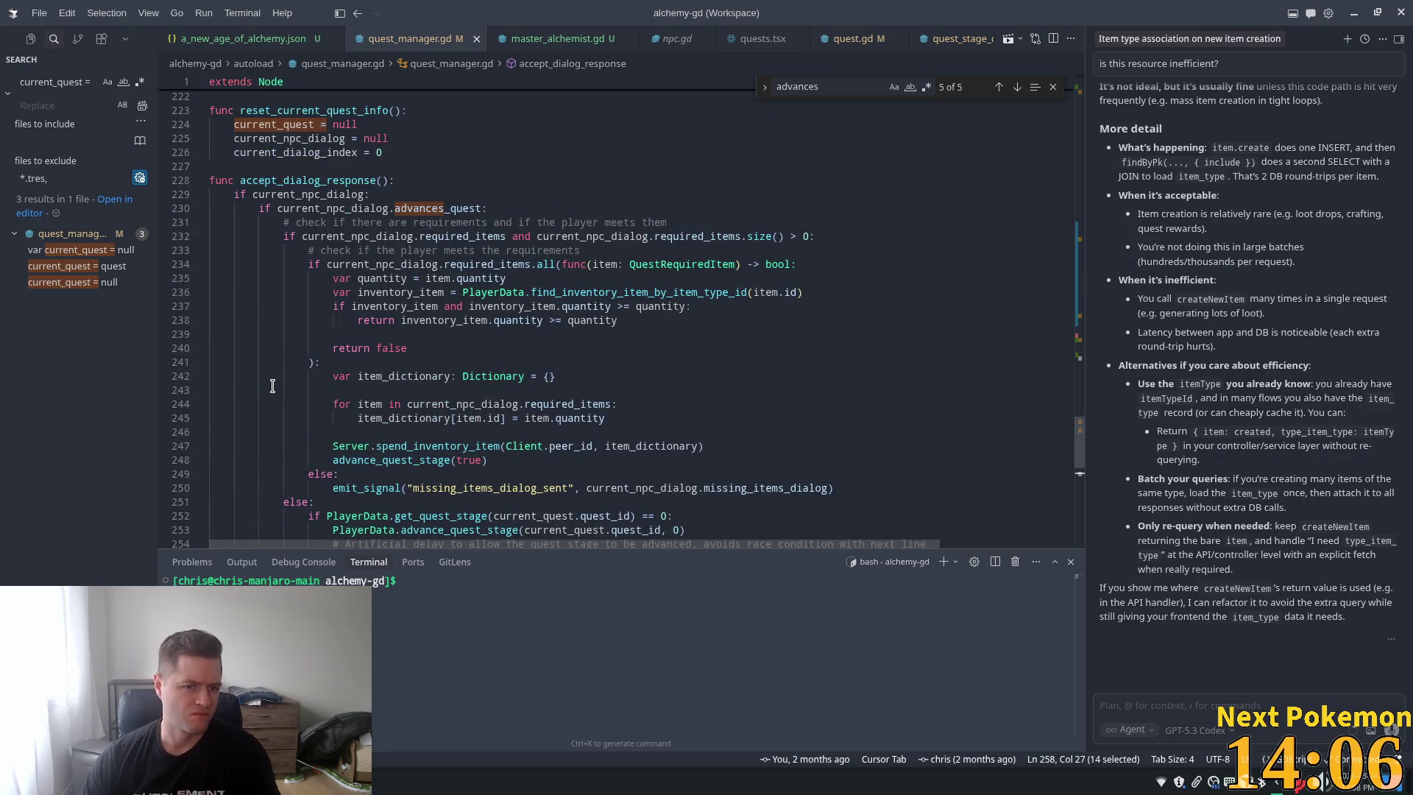
scroll(273, 388, "down", 3)
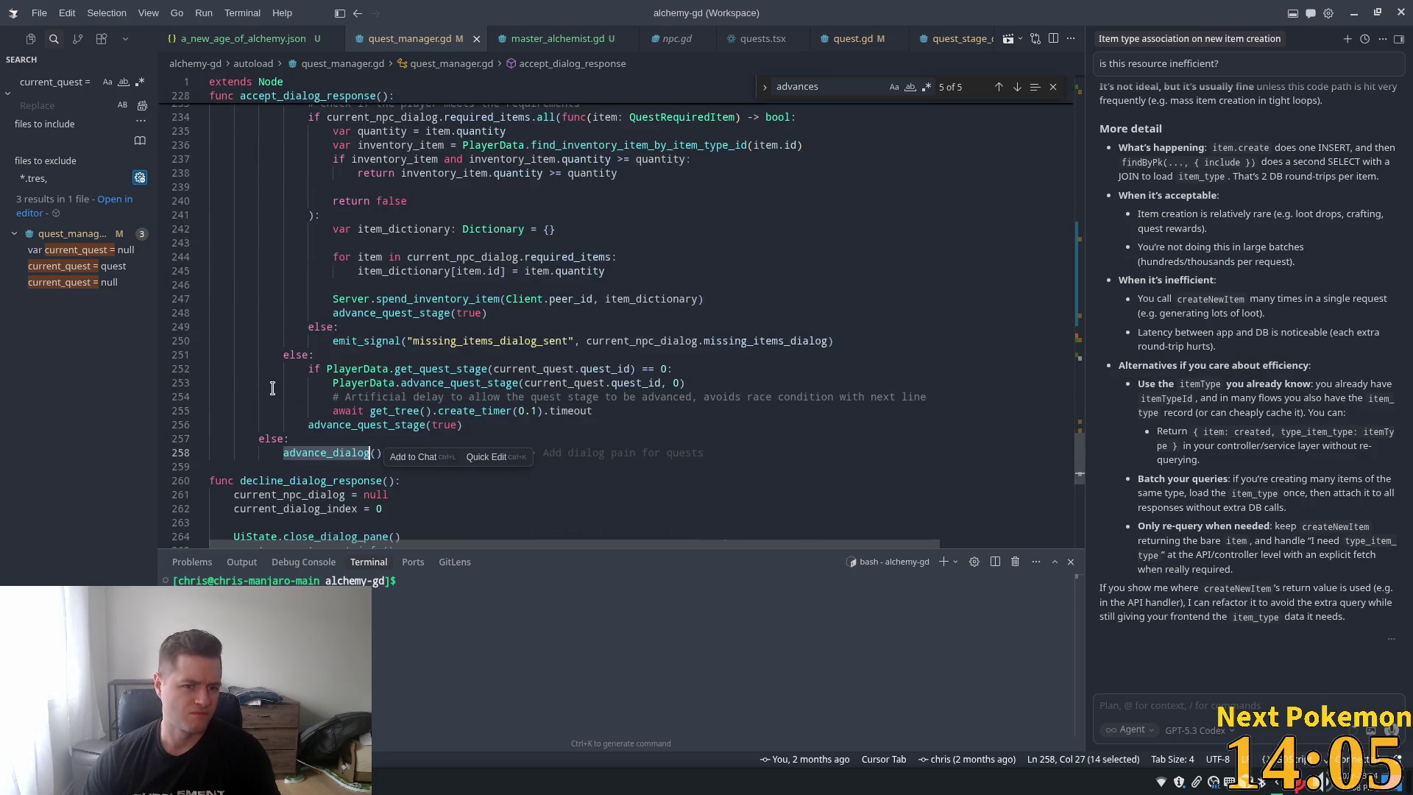
left_click(309, 451, "ctrl")
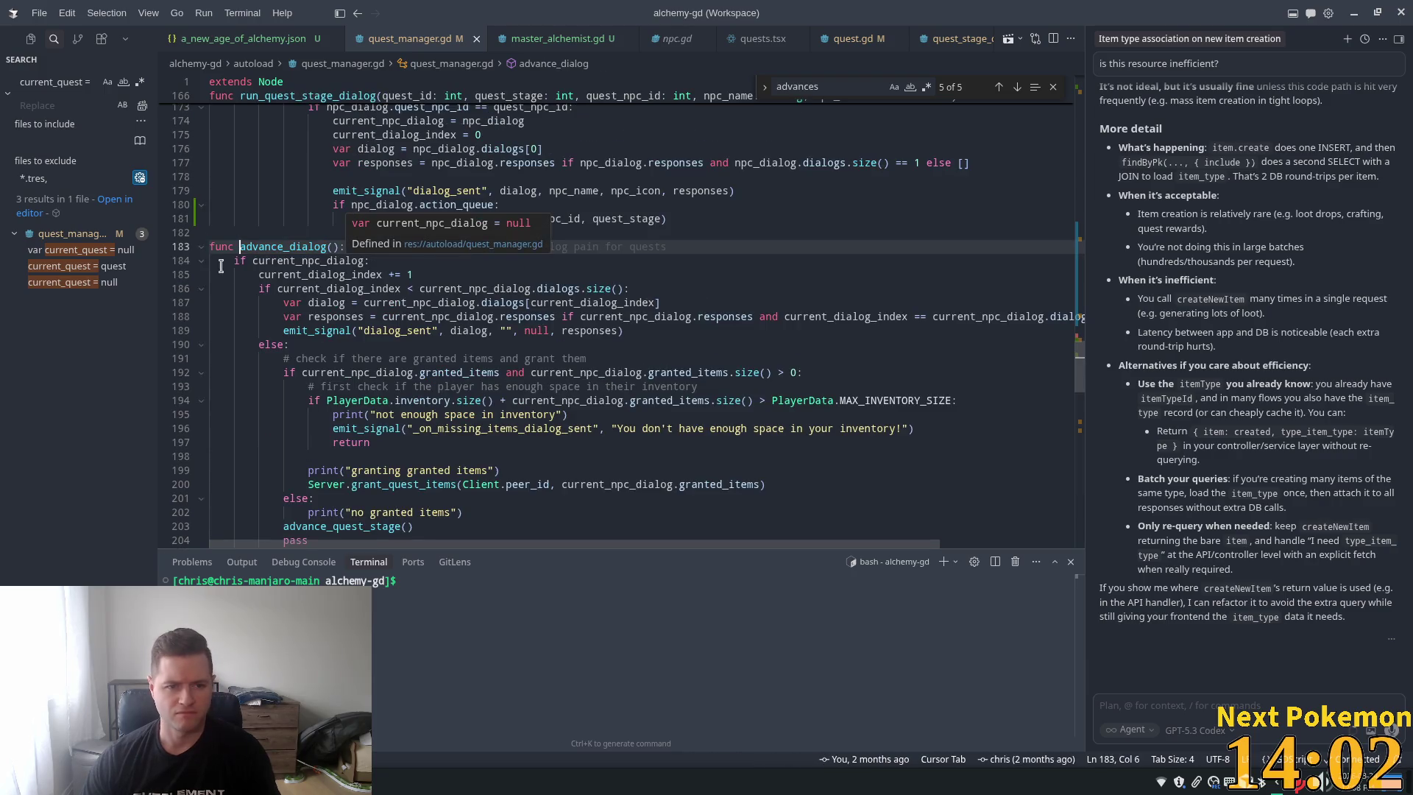
double_click(271, 263)
Review advance_dialog's granted-items and inventory-space checks
scroll(260, 285, "down", 1)
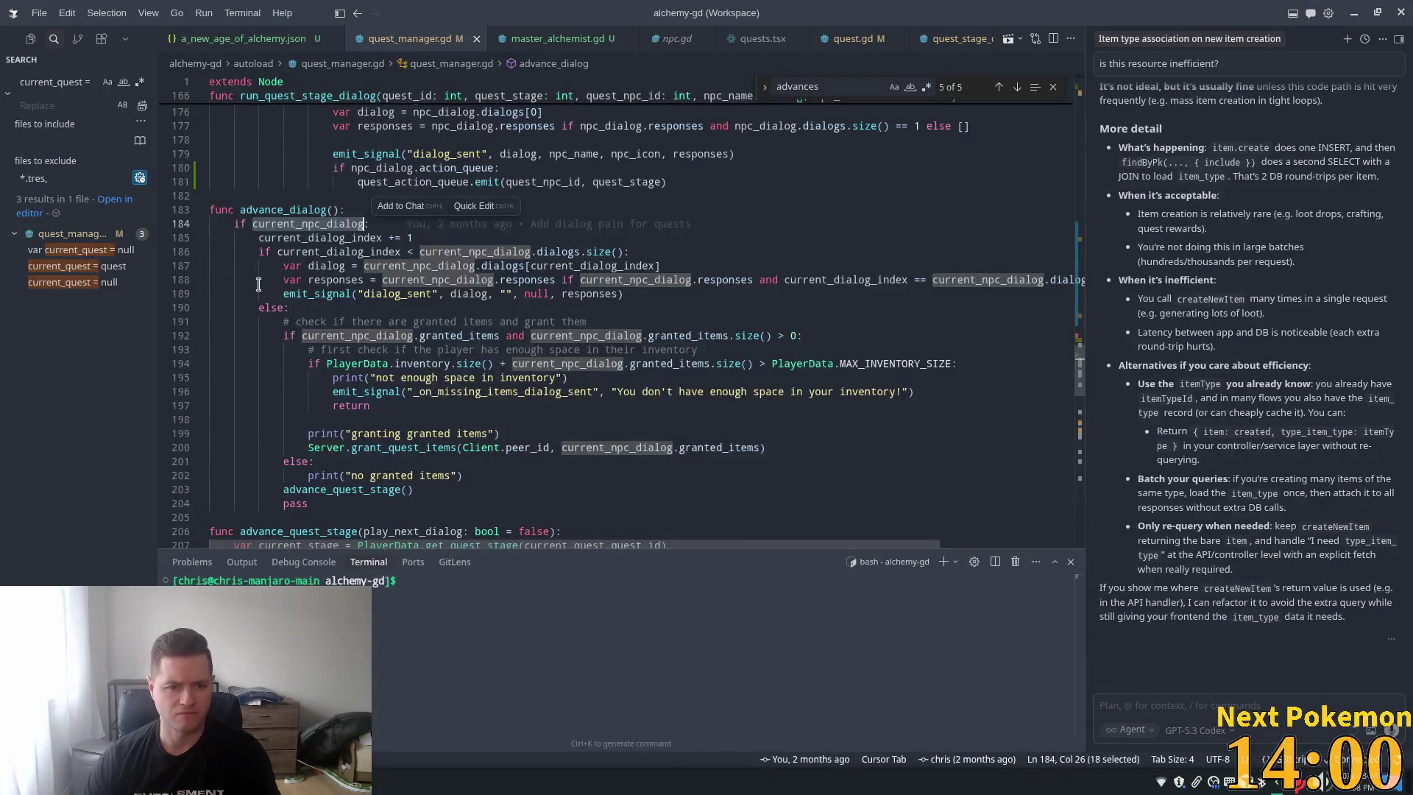
scroll(267, 283, "down", 1)
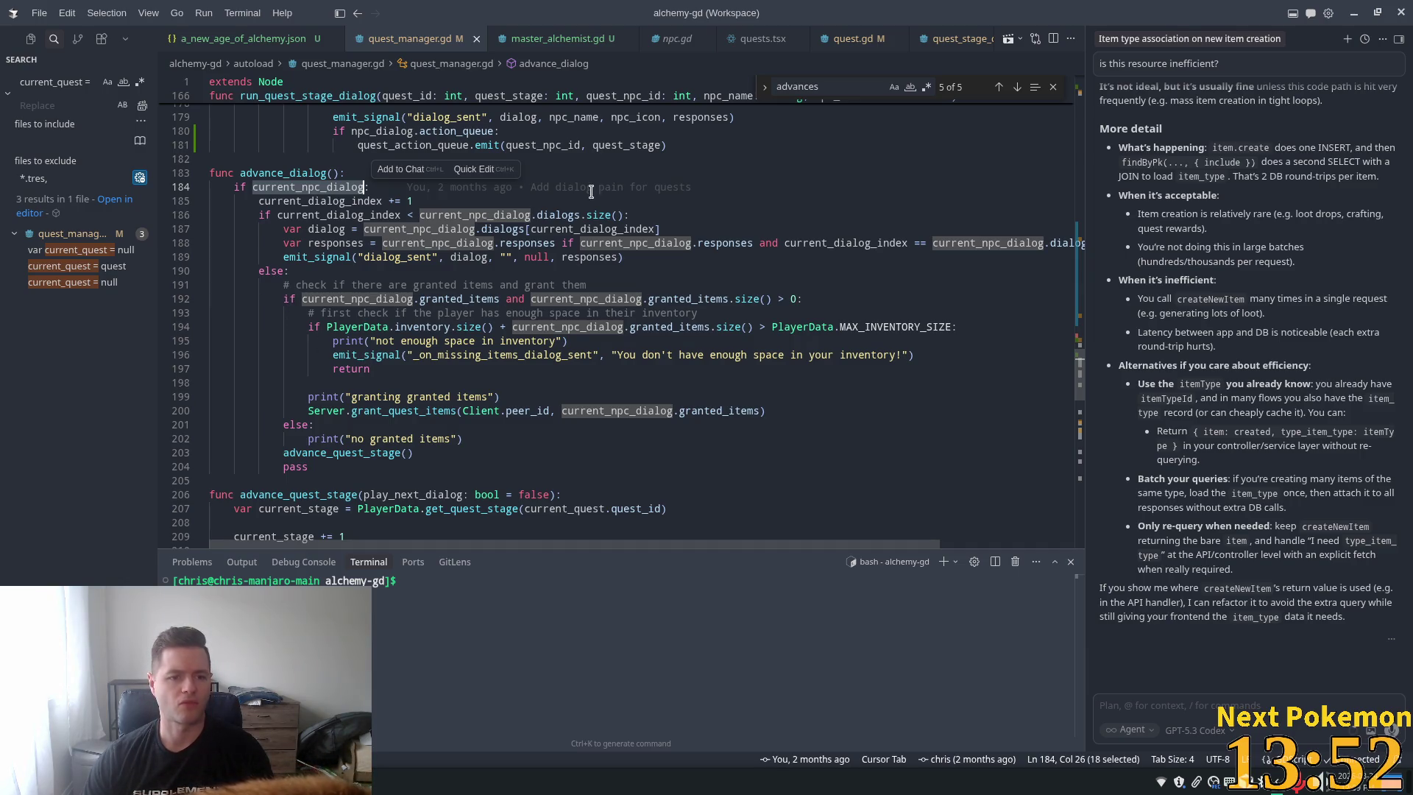
scroll(480, 344, "down", 2)
scroll(480, 344, "down", 2)
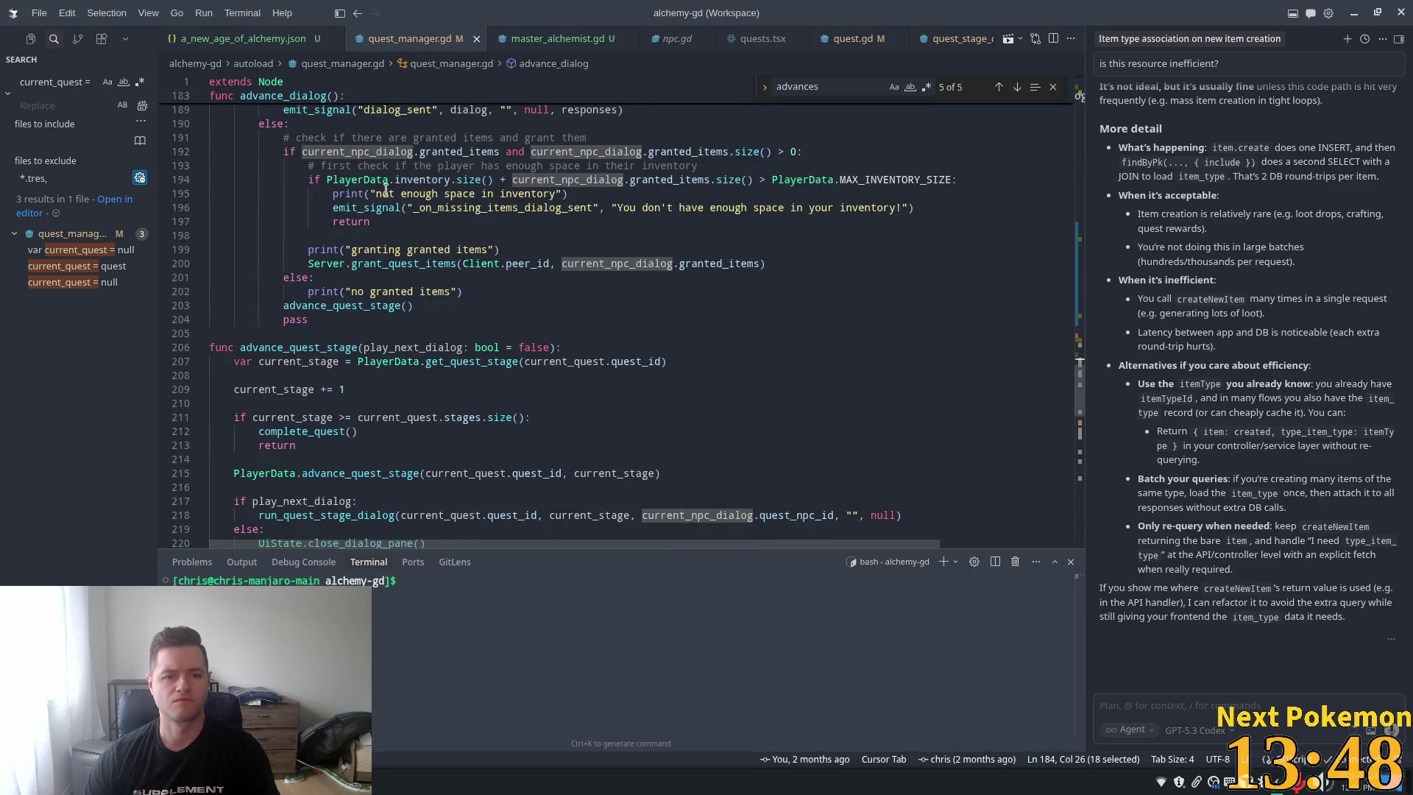
mouse_move(306, 305)
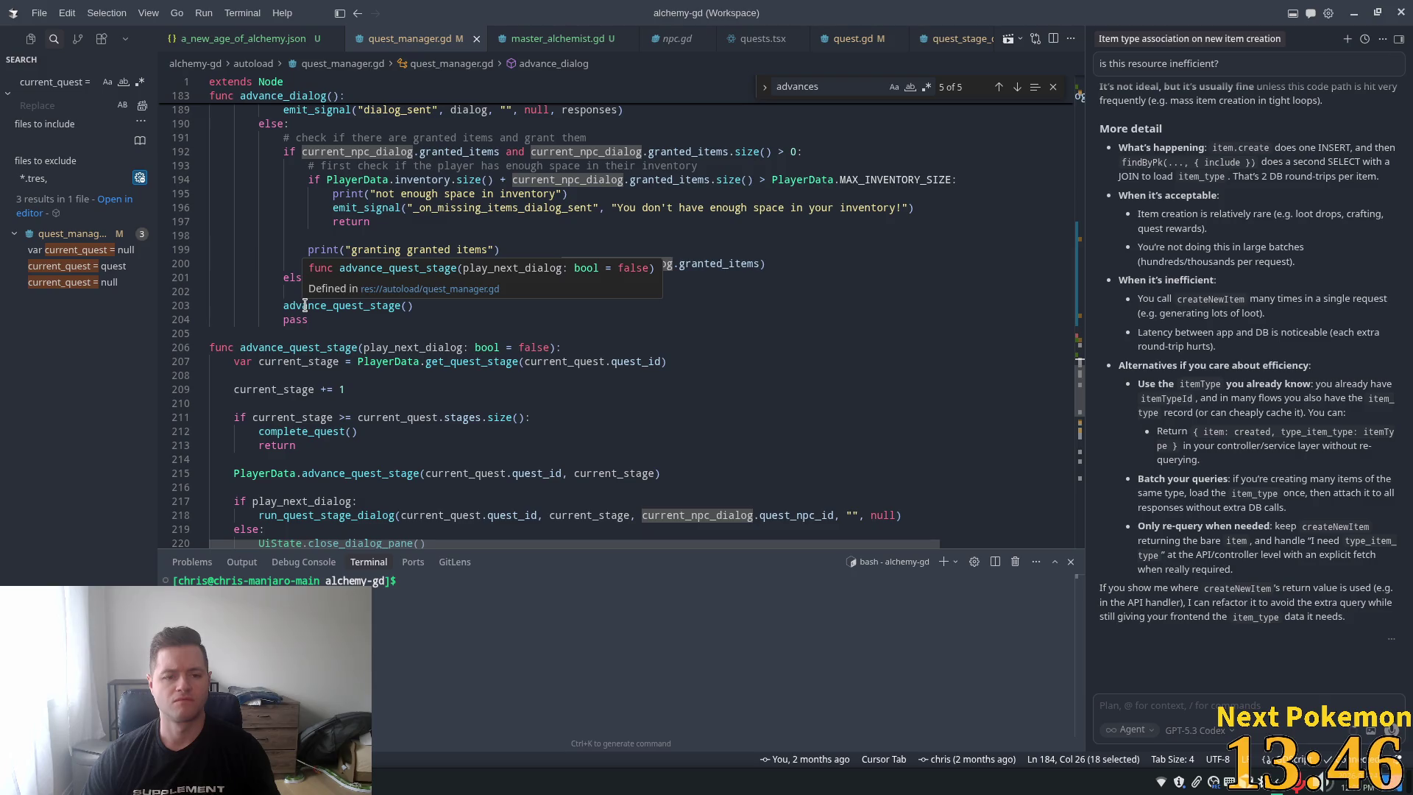
scroll(305, 305, "down", 3)
scroll(376, 263, "up", 4)
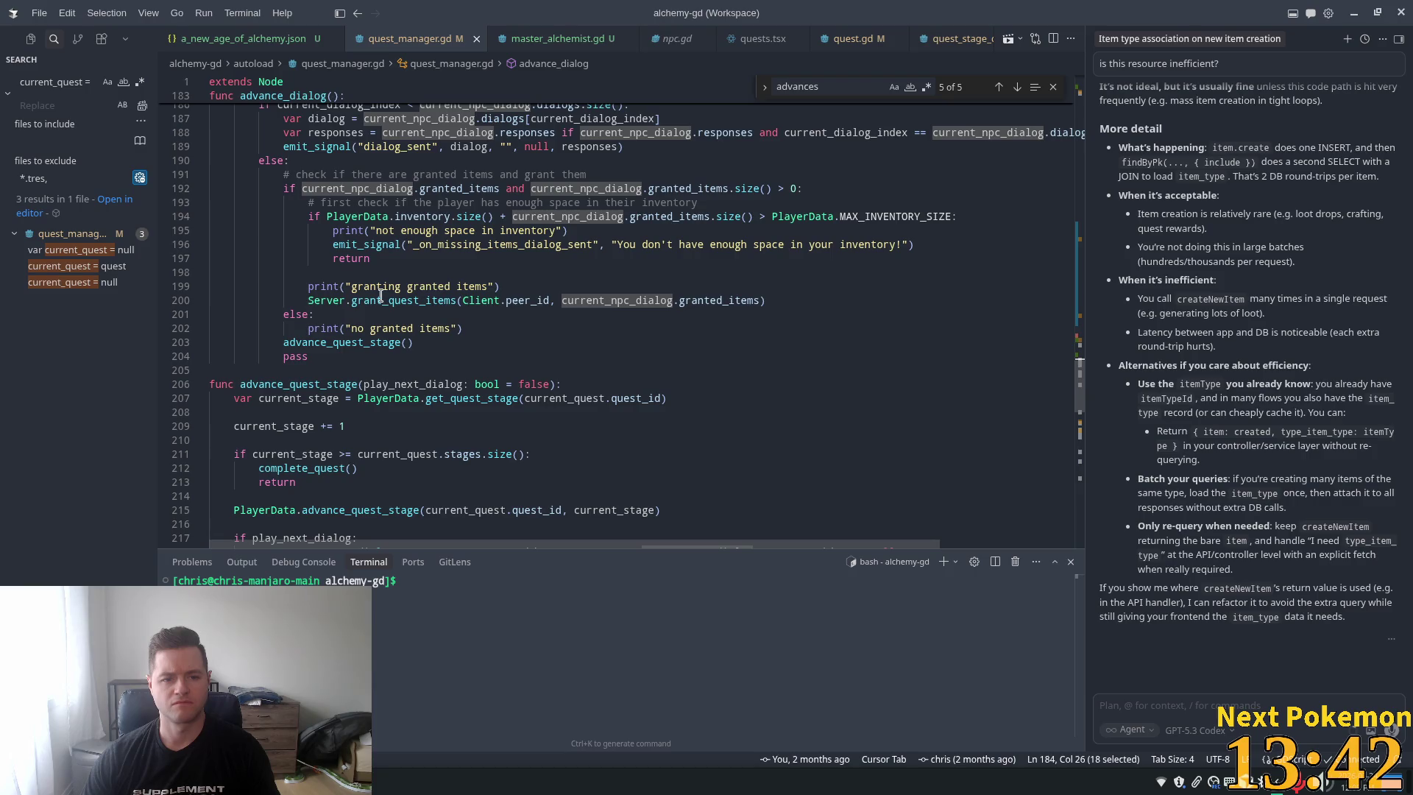
Trace the advance_quest_stage call on line 203 and select the print("no granted items") line
left_click(289, 342)
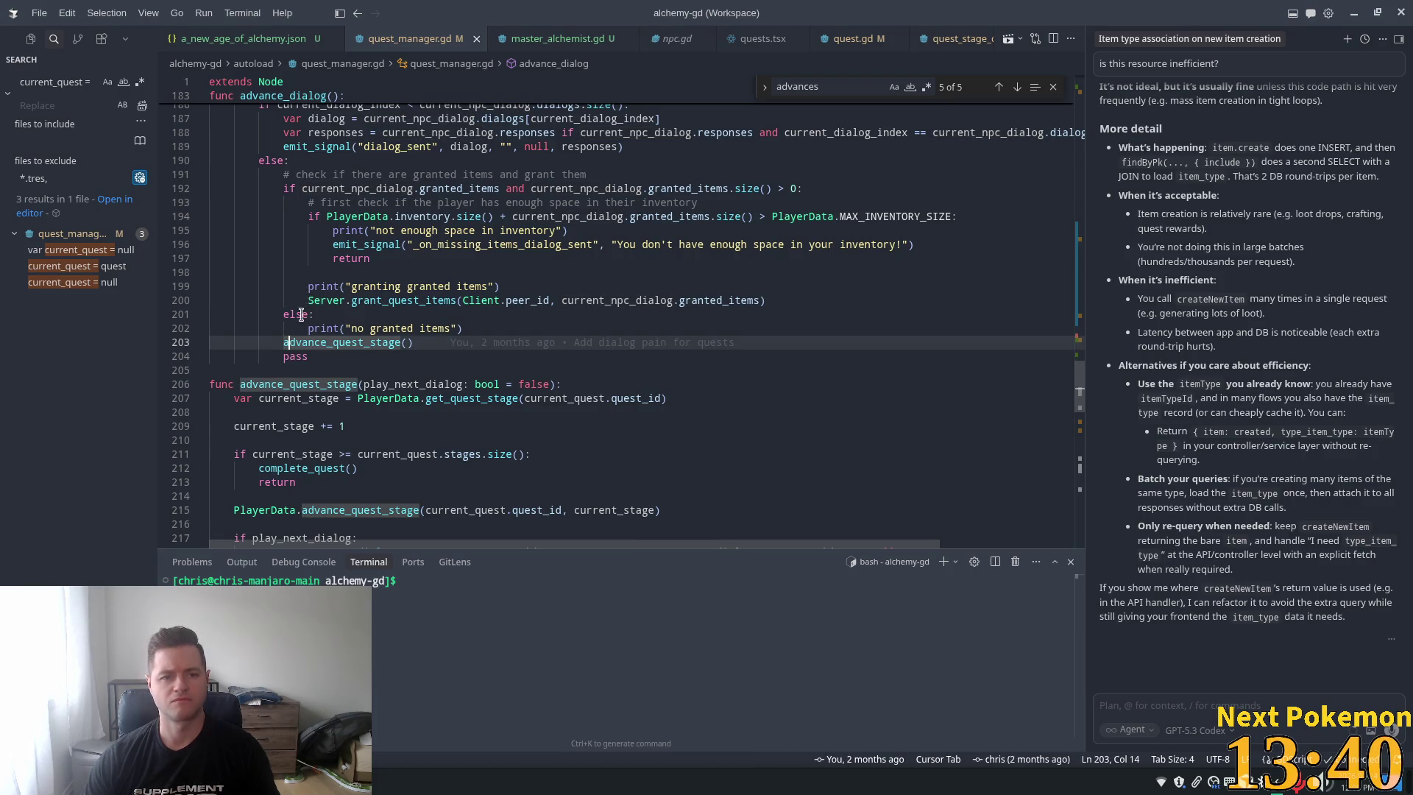
scroll(301, 315, "up", 2)
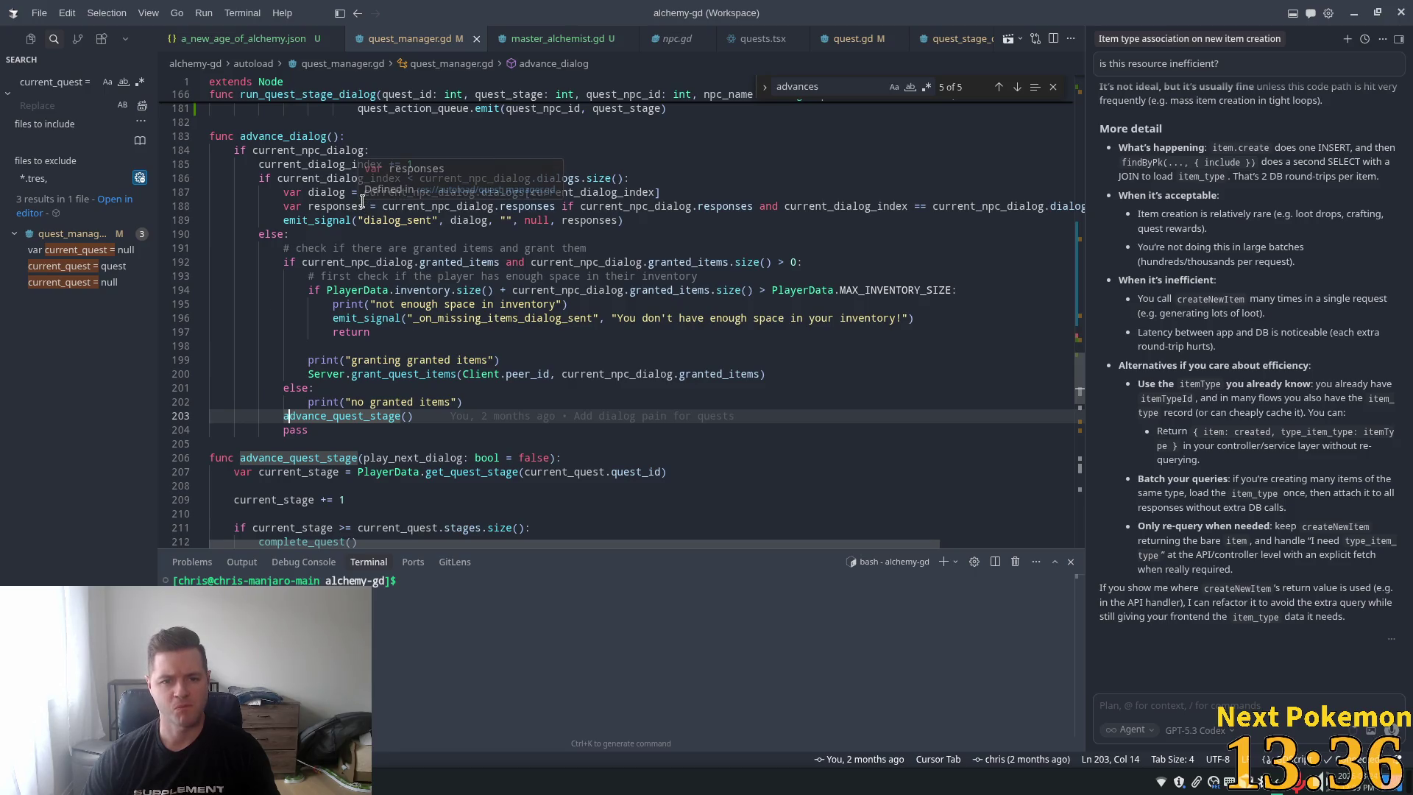
double_click(558, 179)
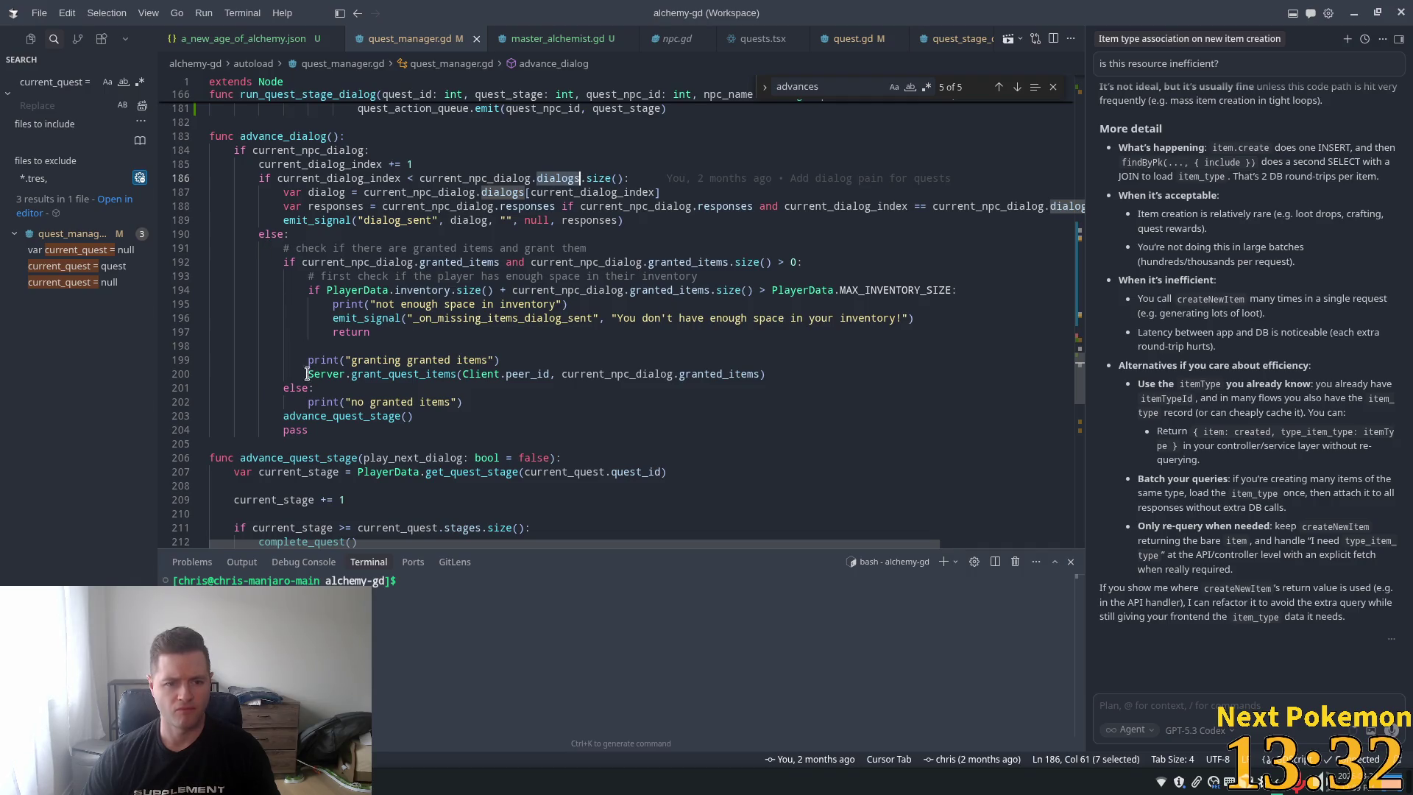
left_click(308, 416)
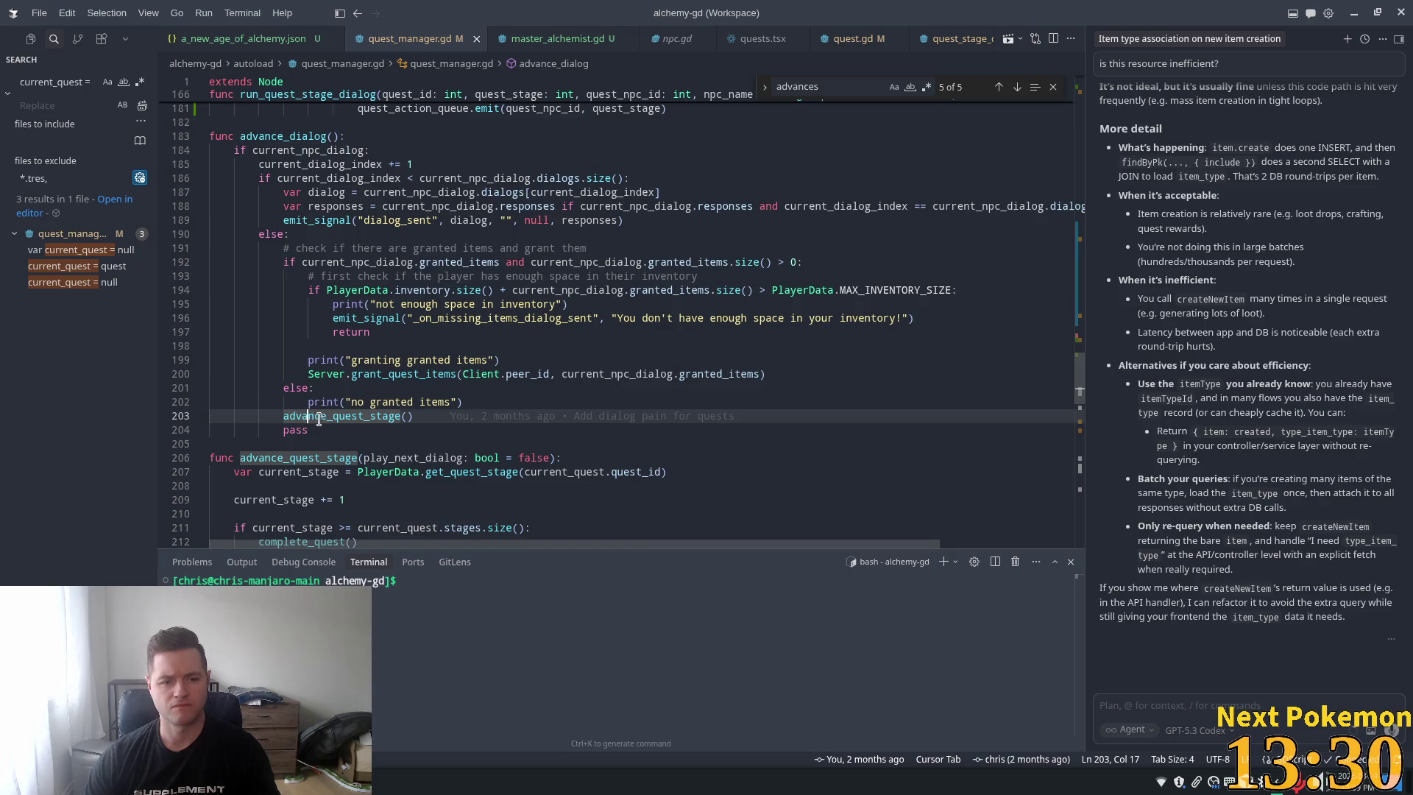
scroll(368, 432, "down", 3)
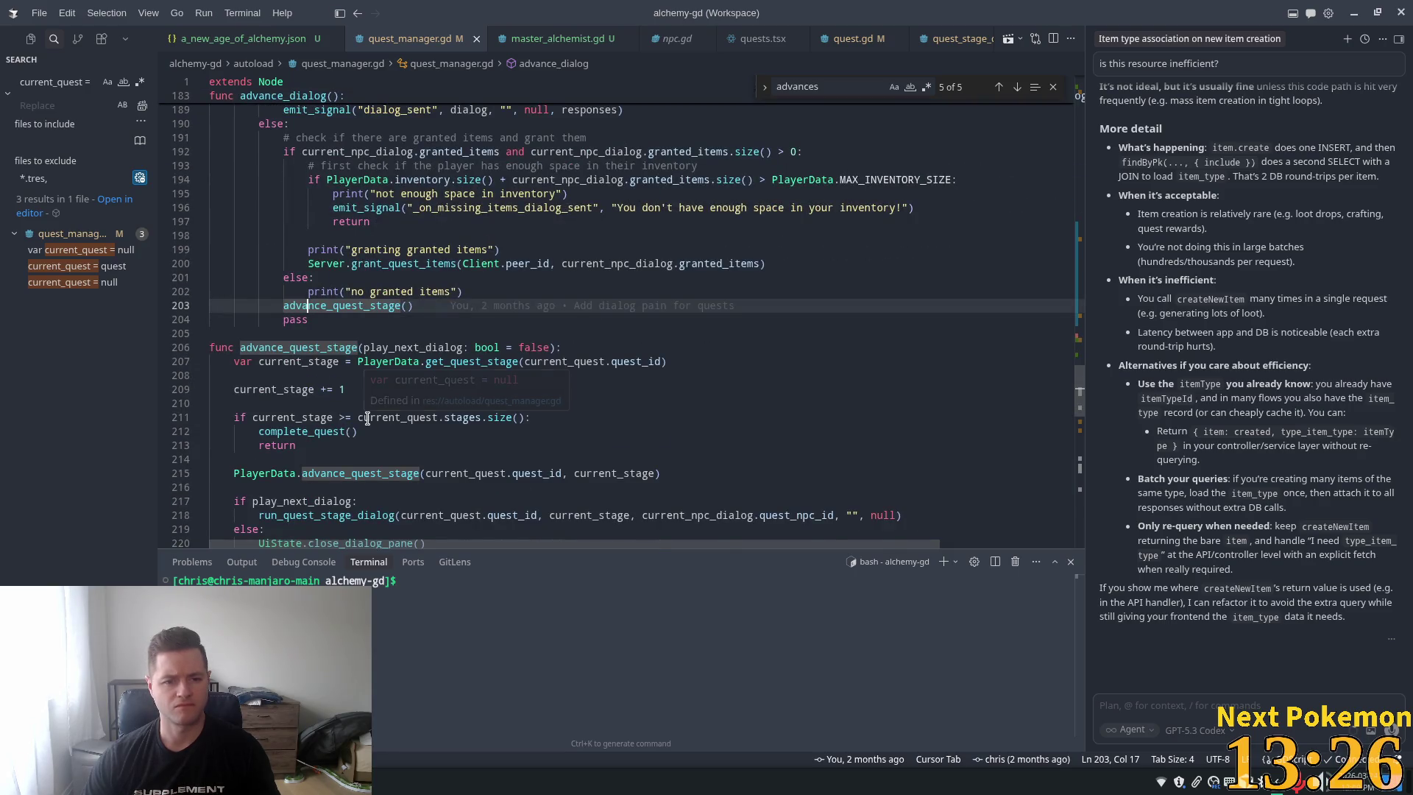
mouse_move(368, 418)
scroll(338, 404, "down", 1)
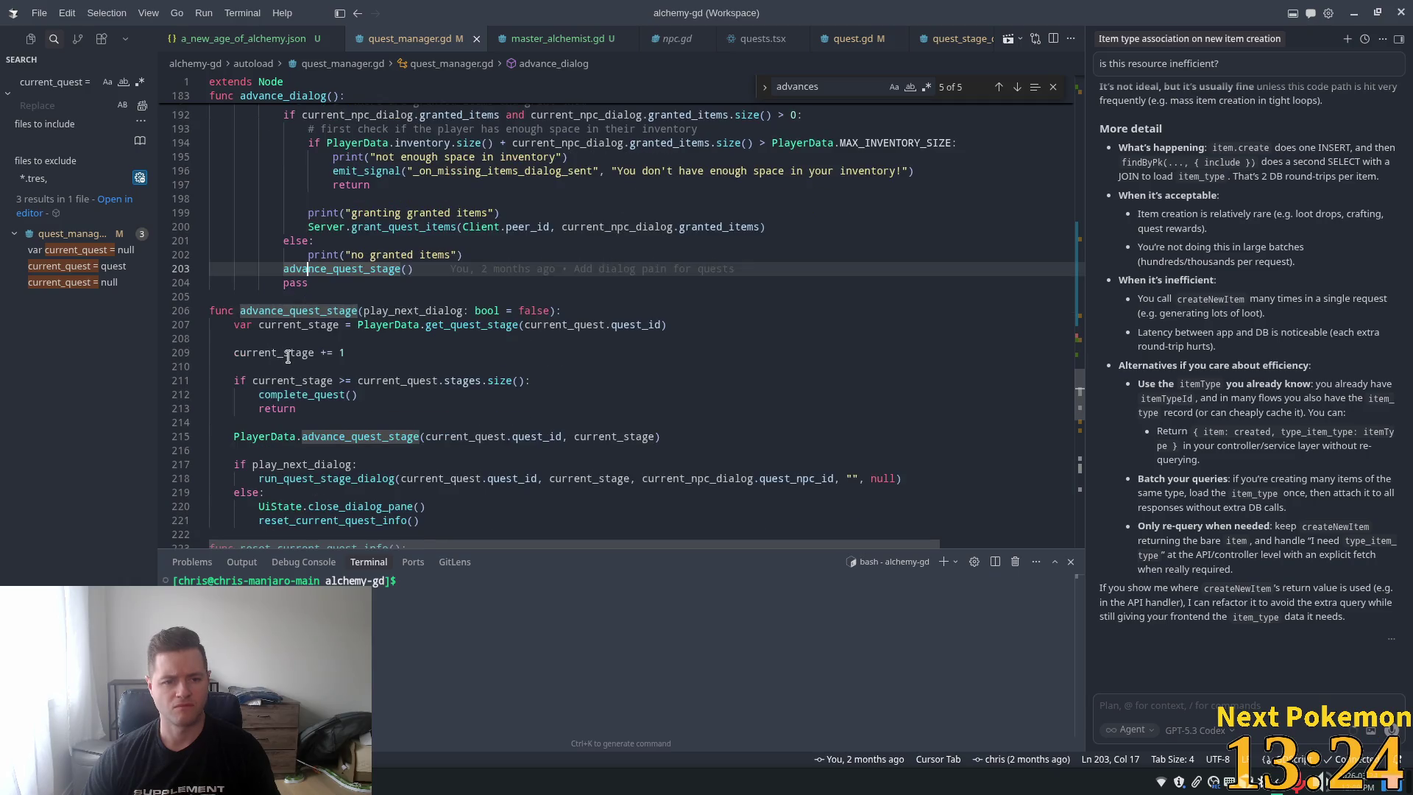
scroll(400, 428, "down", 2)
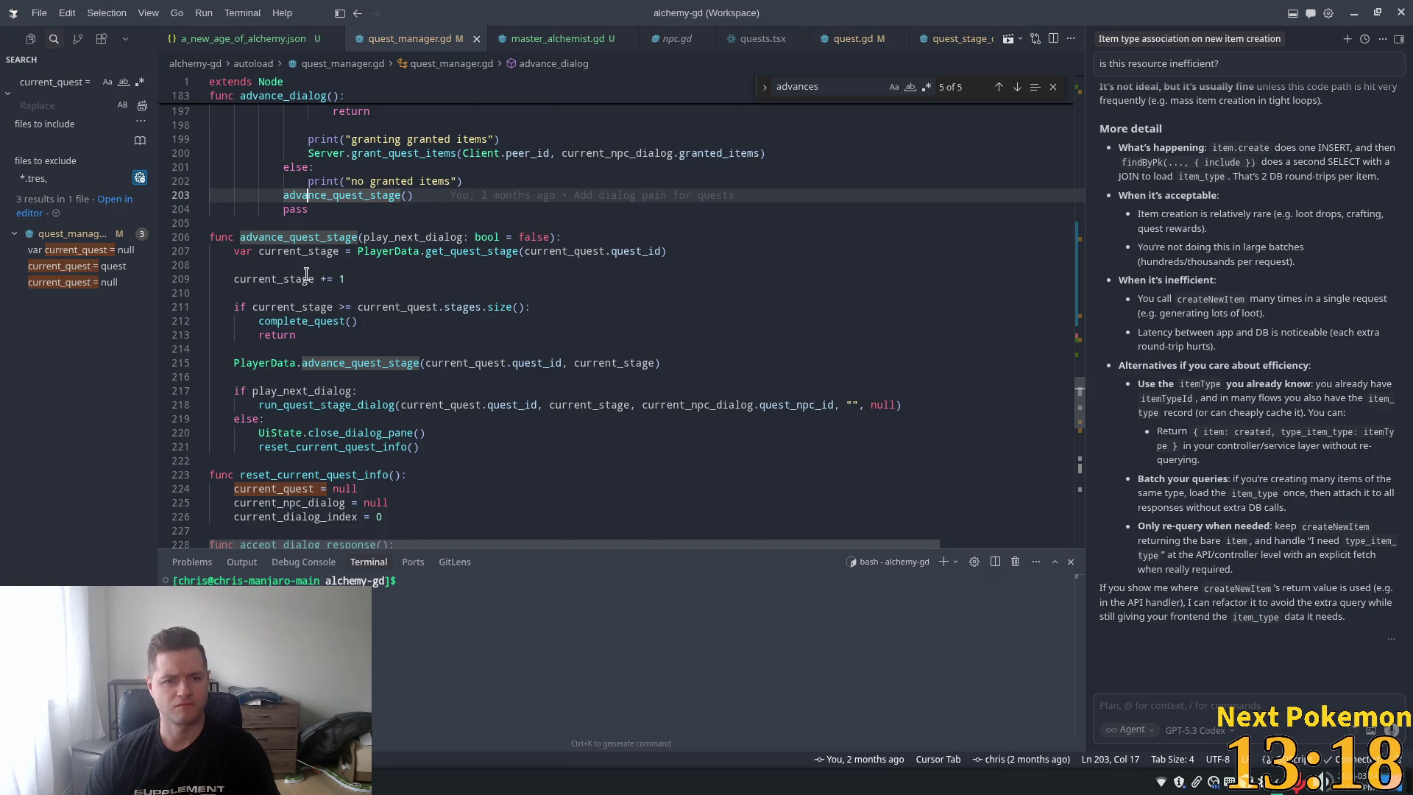
scroll(306, 273, "up", 3)
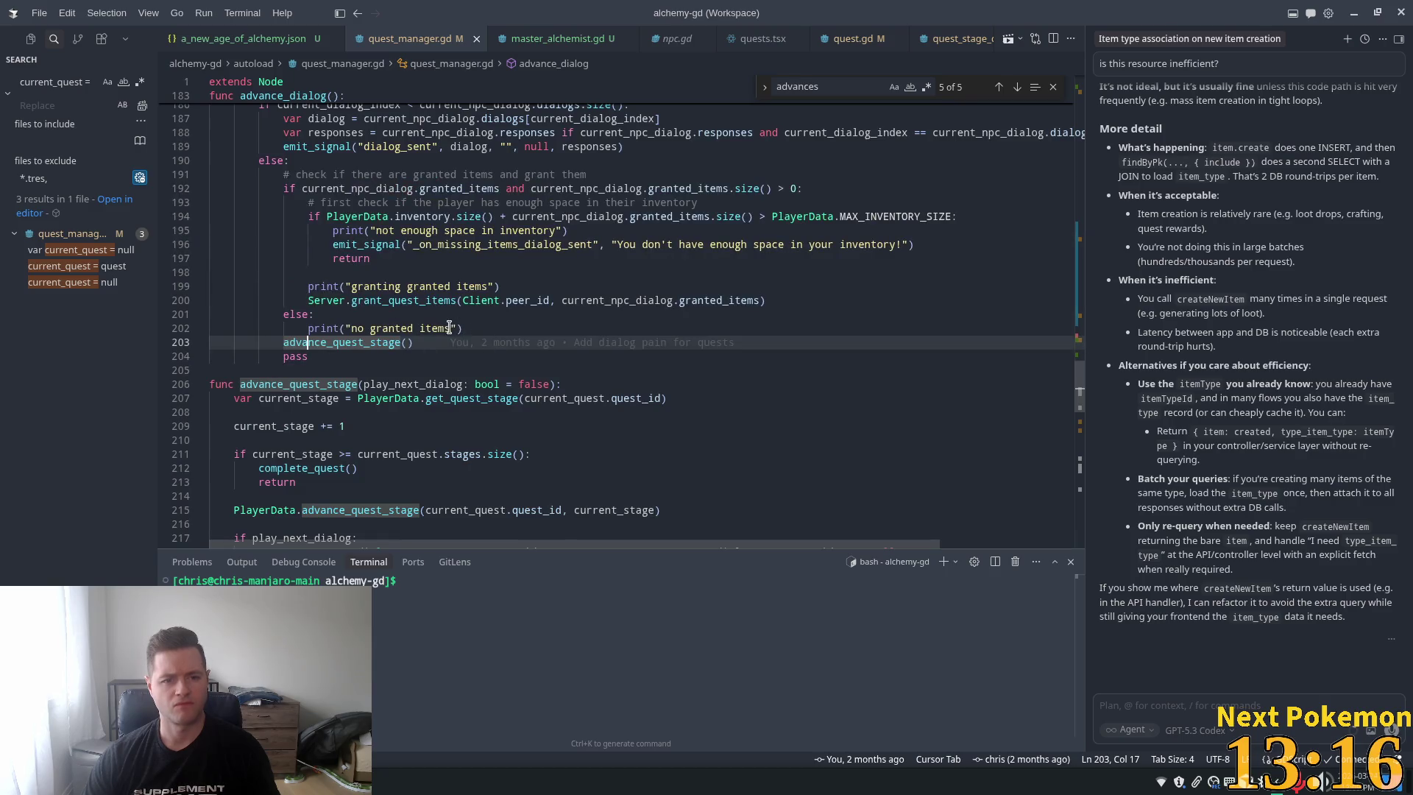
left_click_drag(486, 328, 211, 328)
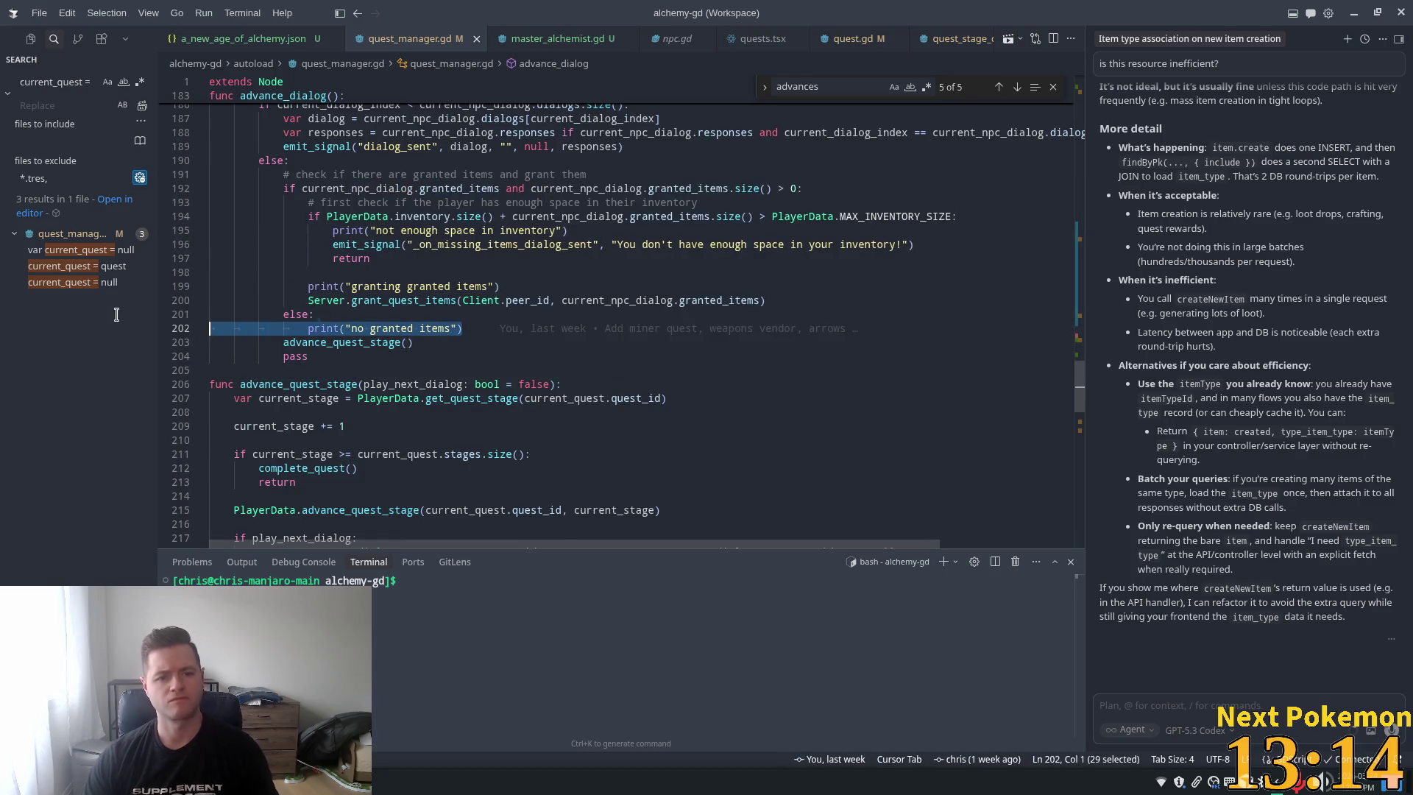
Delete the else: print("no granted items") branch and the print("granting granted items") line
key("shift+Up")
key("BackSpace")
key("BackSpace")
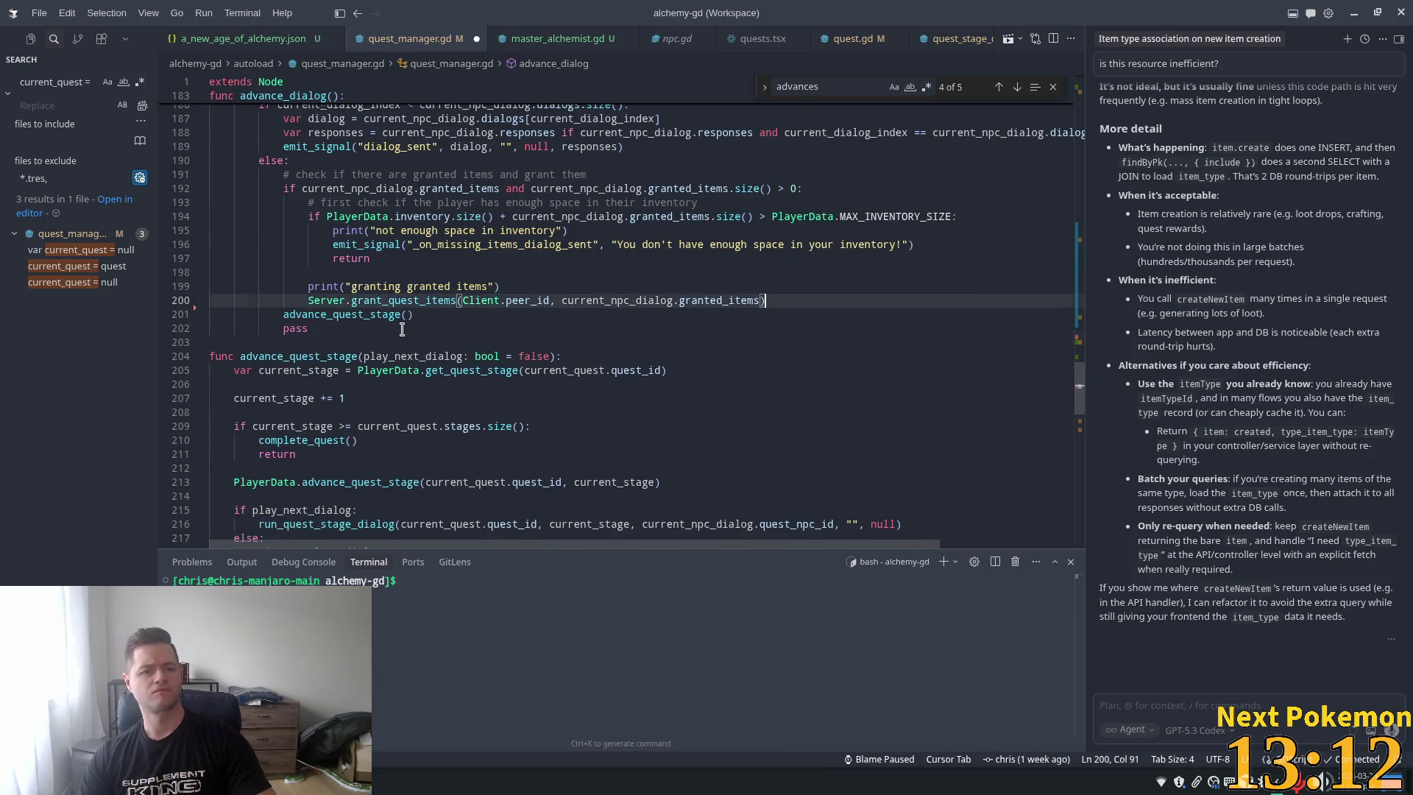
scroll(402, 329, "up", 3)
key("Up")
key("shift+Home")
key("shift+Home")
key("BackSpace")
key("BackSpace")
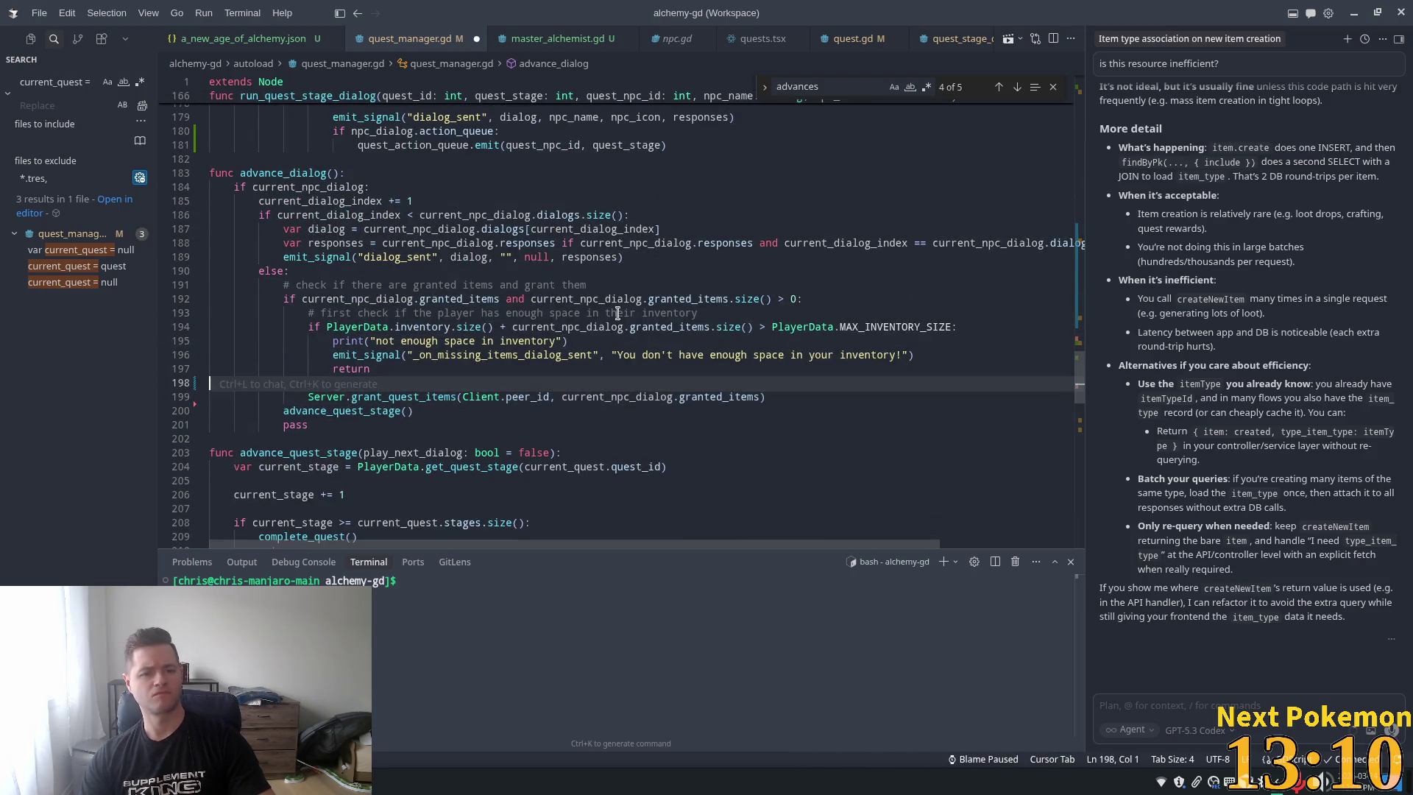
Remove the print("not enough space in inventory") line, undoing an accidental line join
key("Up")
key("Up")
key("BackSpace")
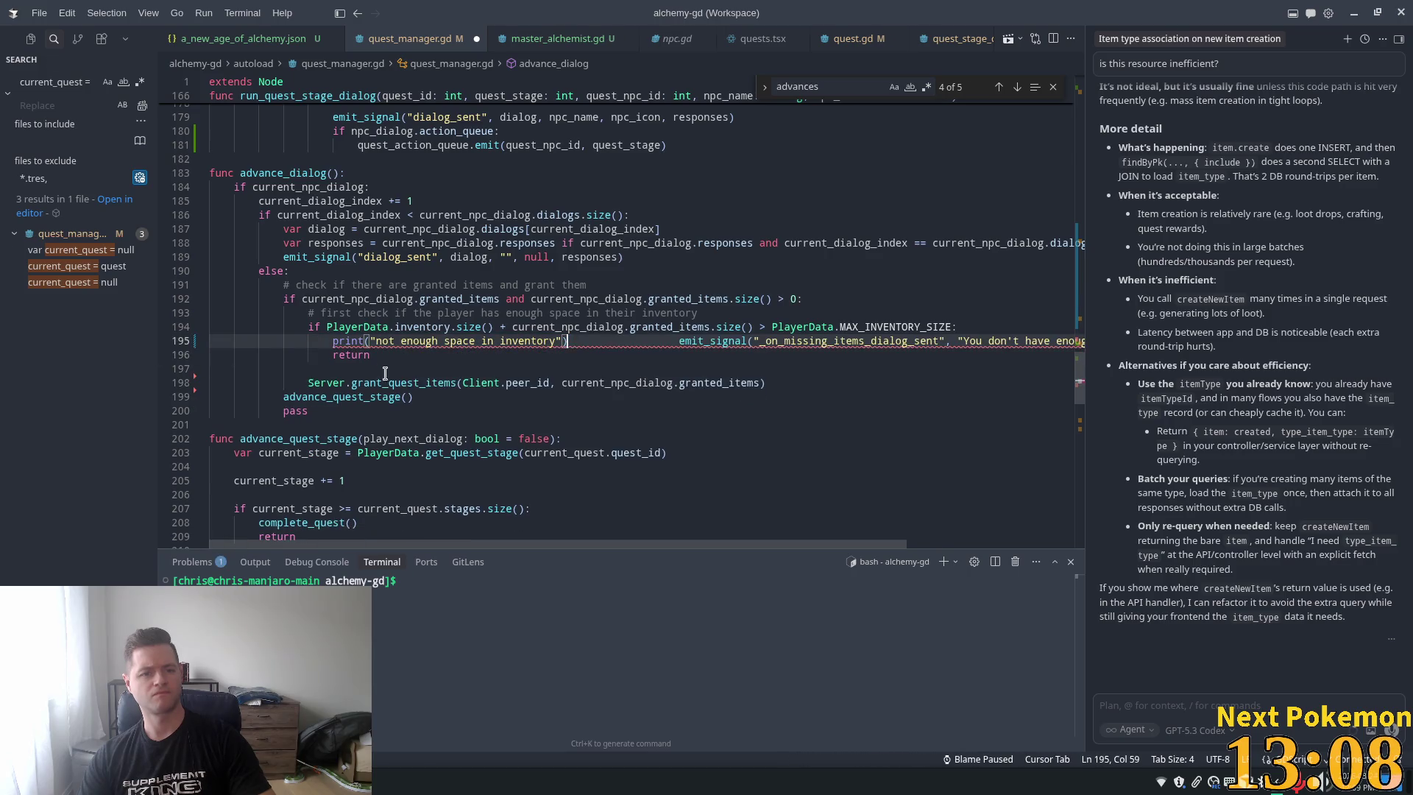
key("ctrl+z")
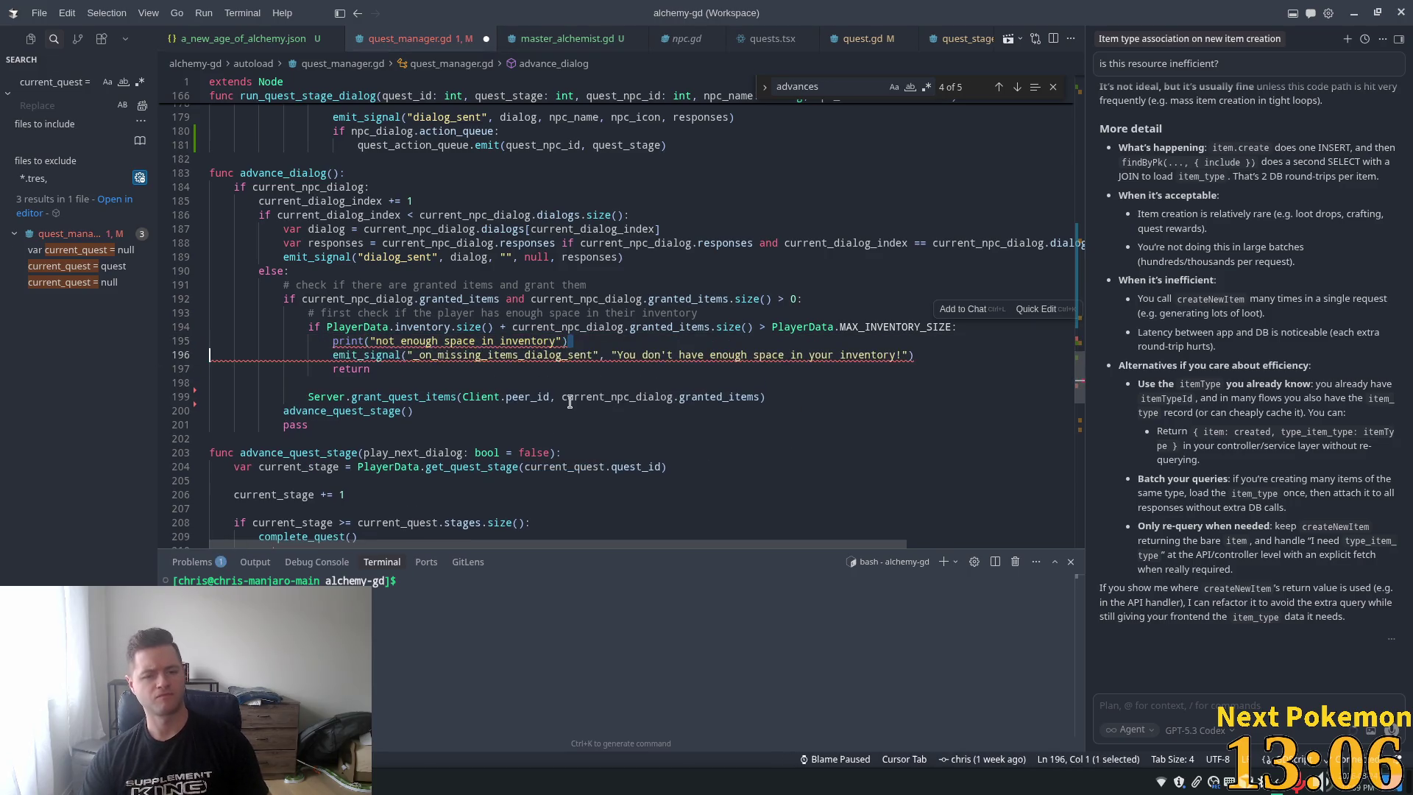
key("Up")
key("shift+End")
key("BackSpace")
key("BackSpace")
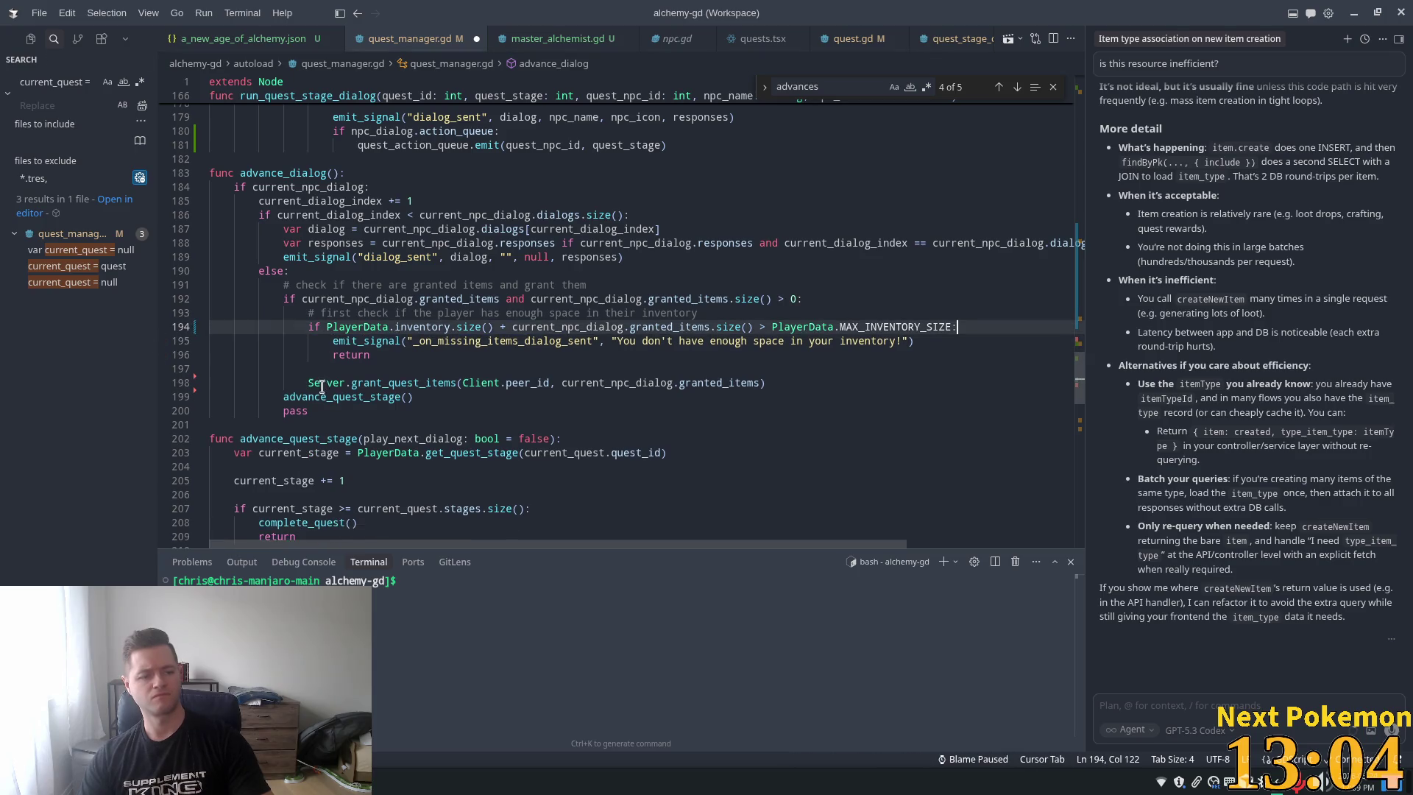
left_click(438, 341)
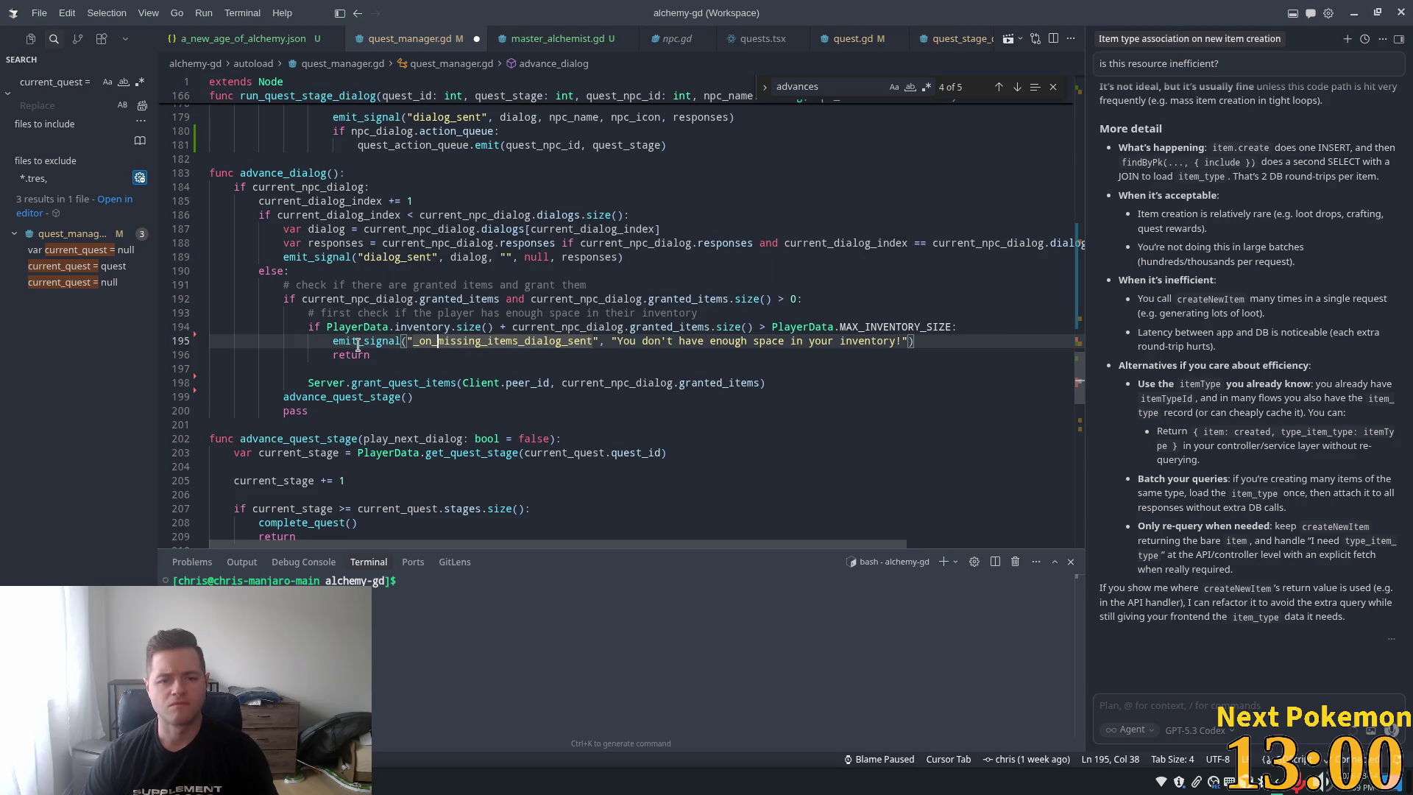
left_click(314, 397)
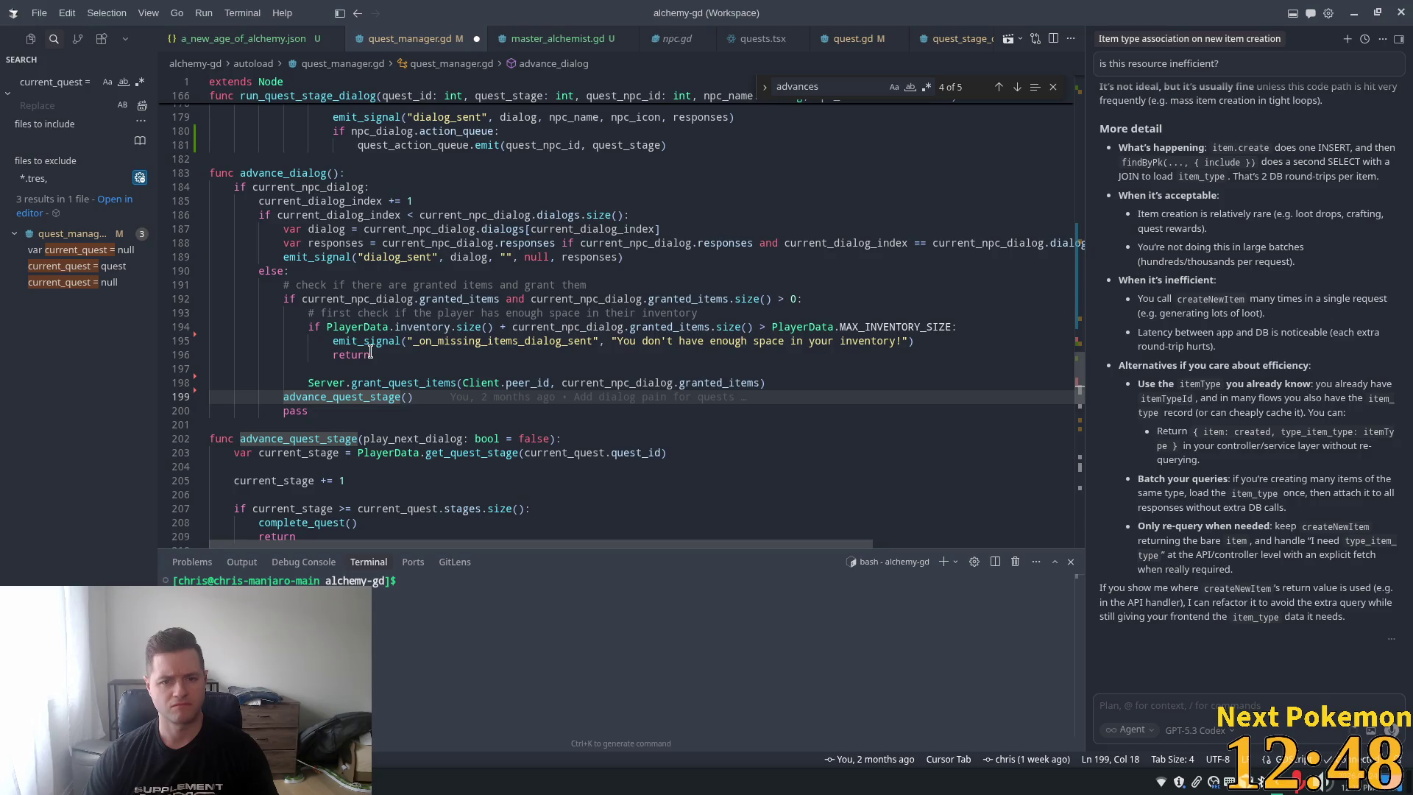
scroll(289, 310, "up", 7)
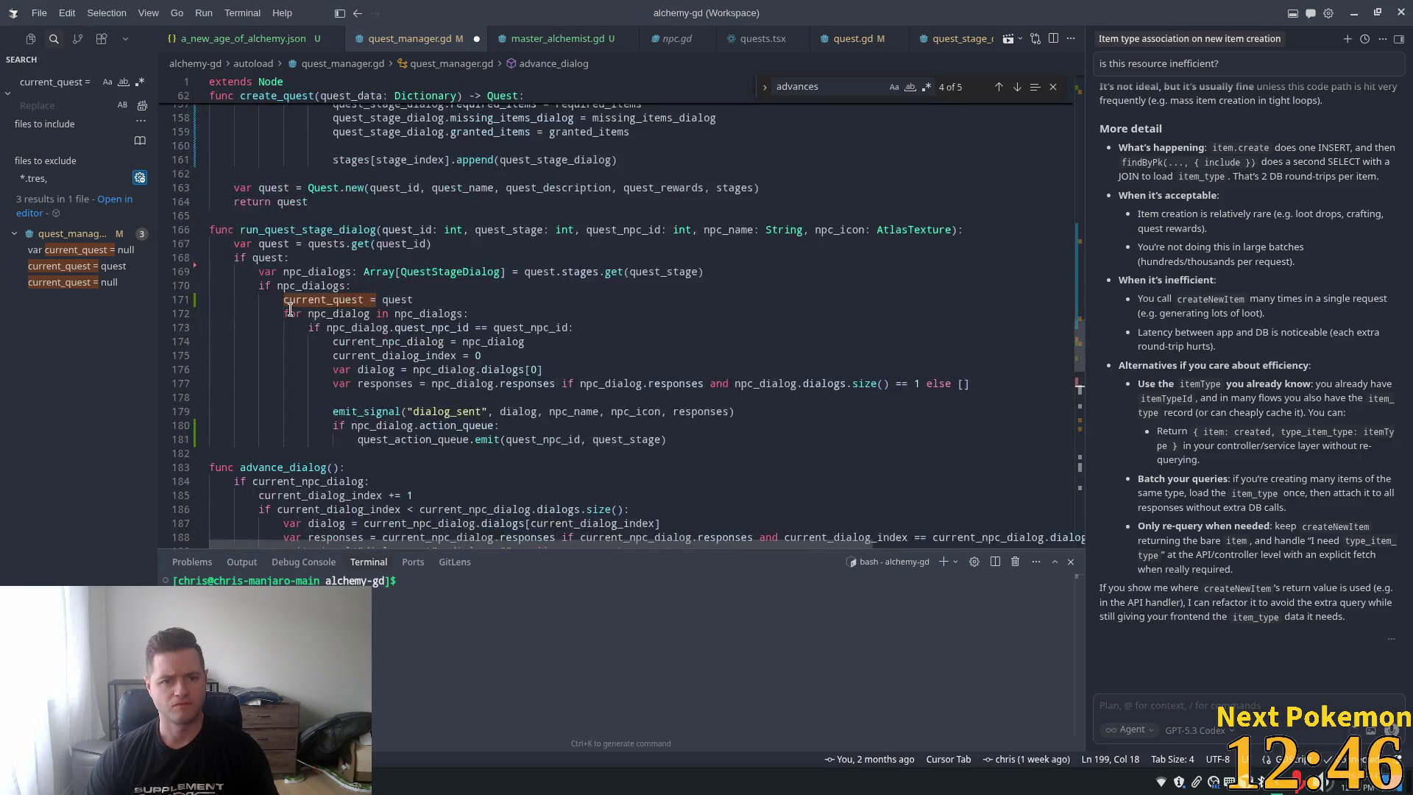
Search for advance_dialog and review its call at line 254 and the advances_quest check
scroll(289, 309, "down", 2)
double_click(284, 357)
key("ctrl+f")
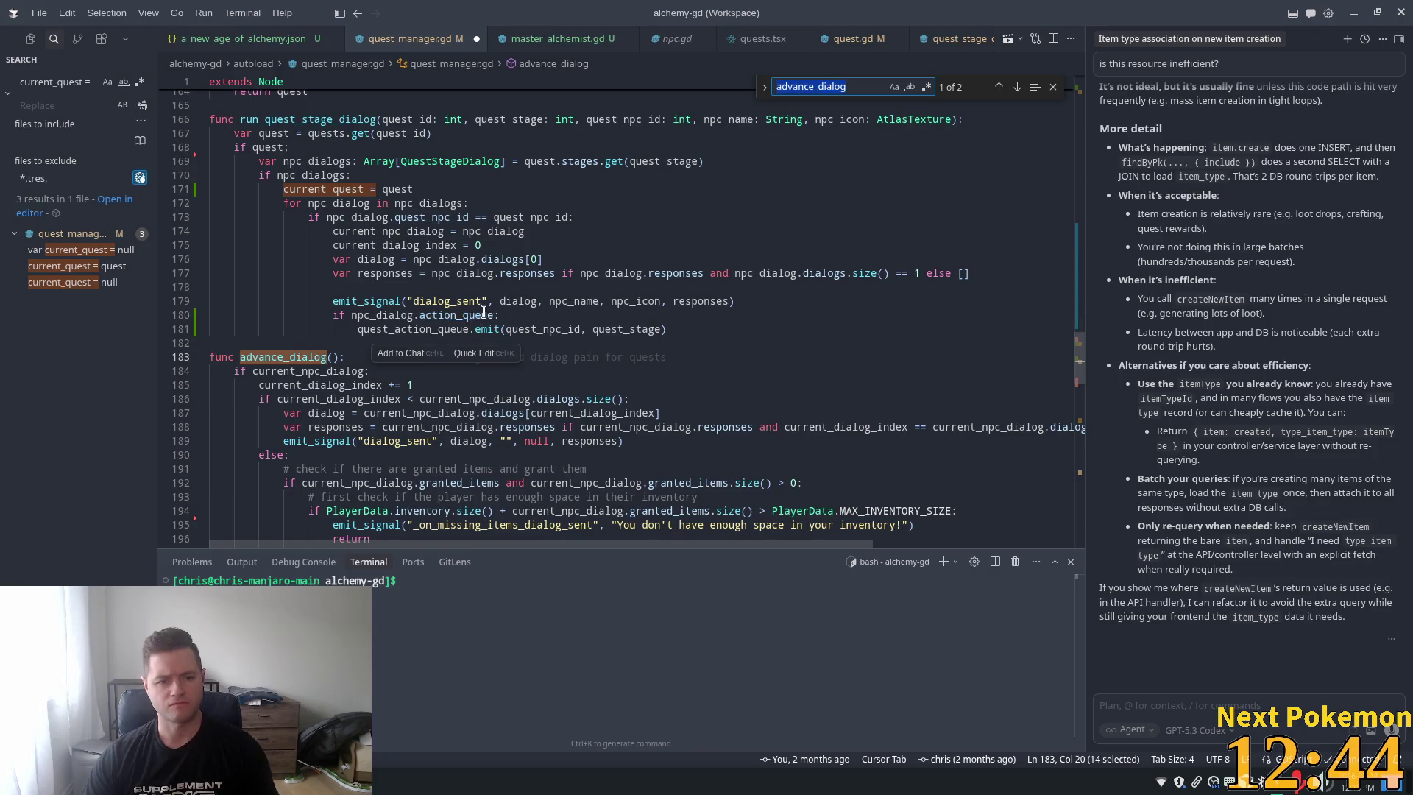
key("Return")
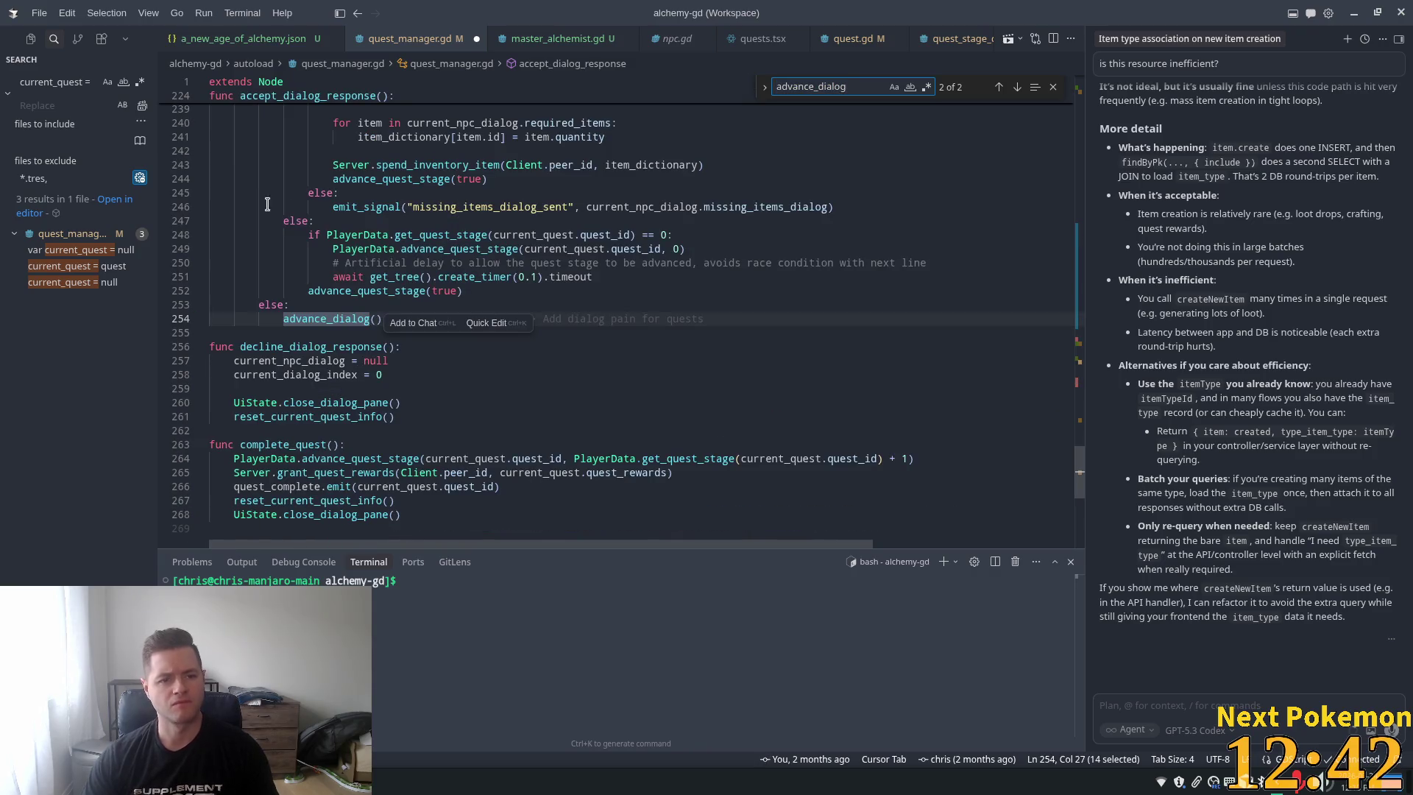
scroll(258, 257, "up", 4)
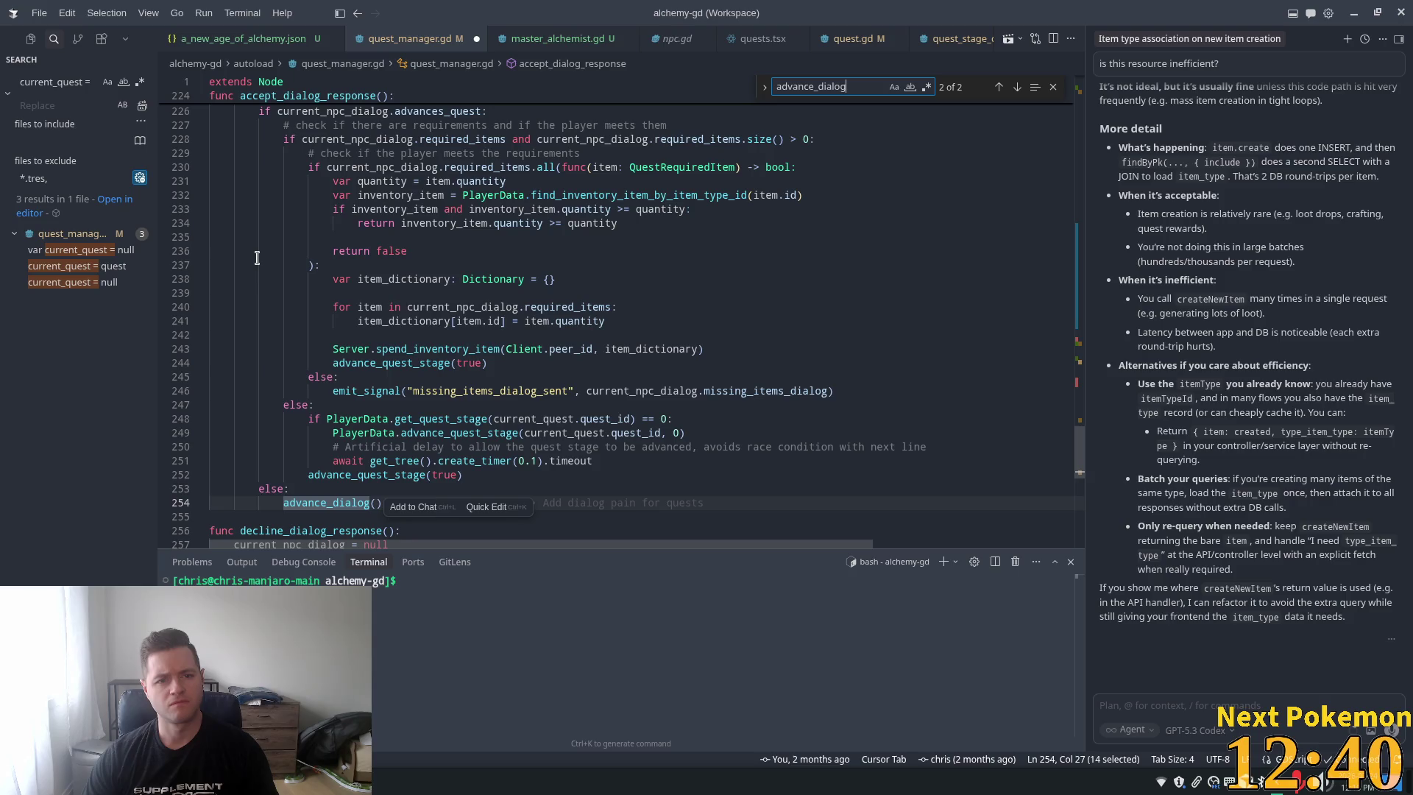
scroll(257, 257, "down", 1)
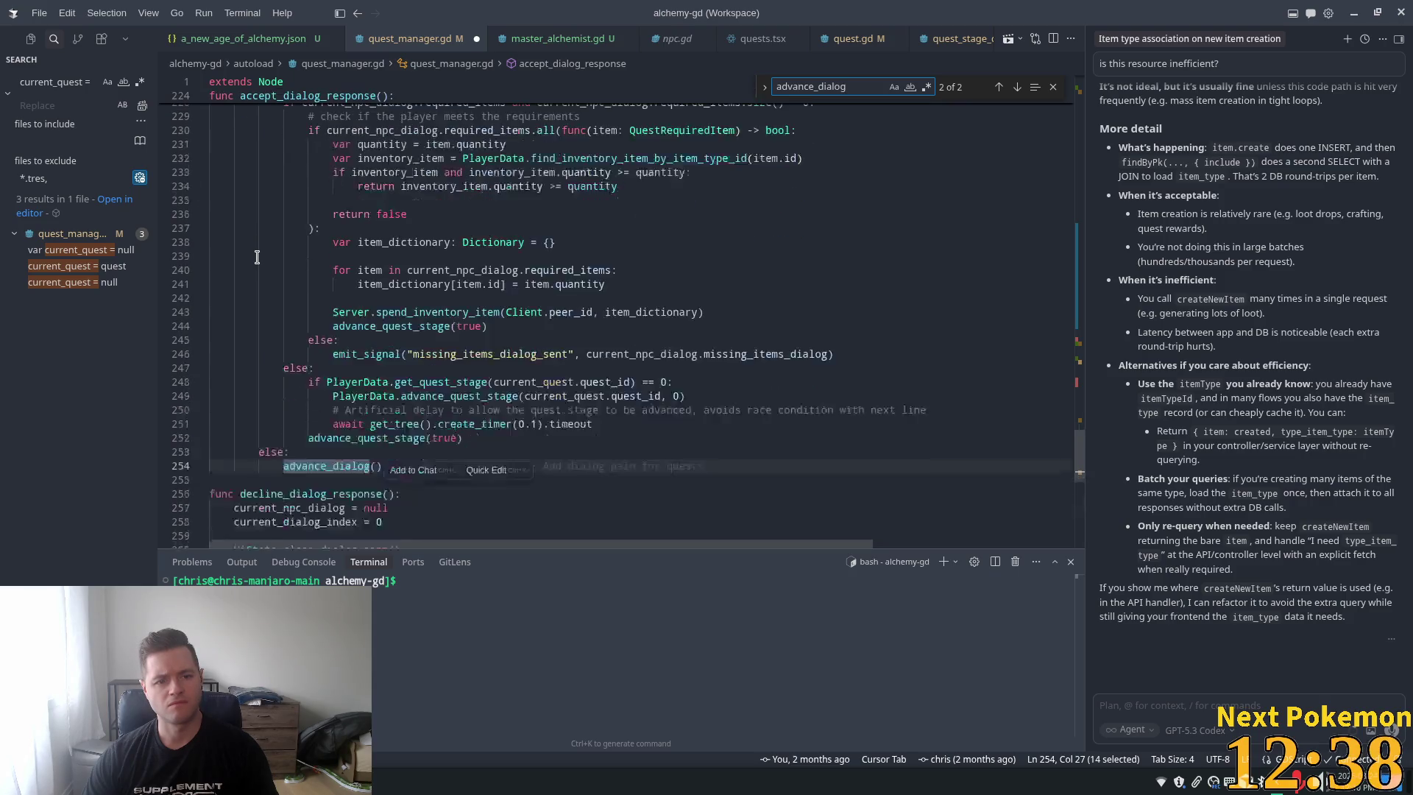
scroll(257, 257, "down", 1)
scroll(257, 256, "up", 5)
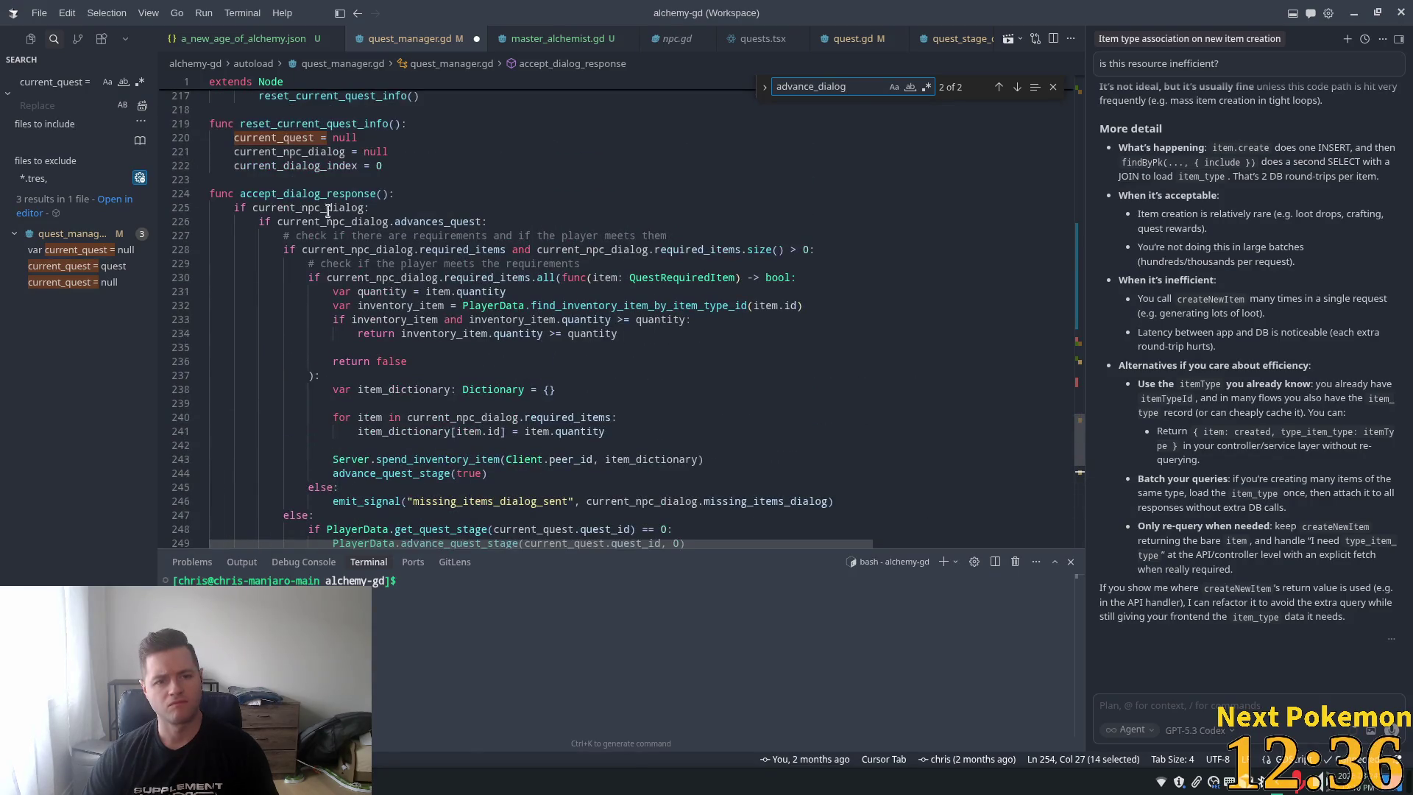
double_click(436, 221)
scroll(441, 236, "down", 1)
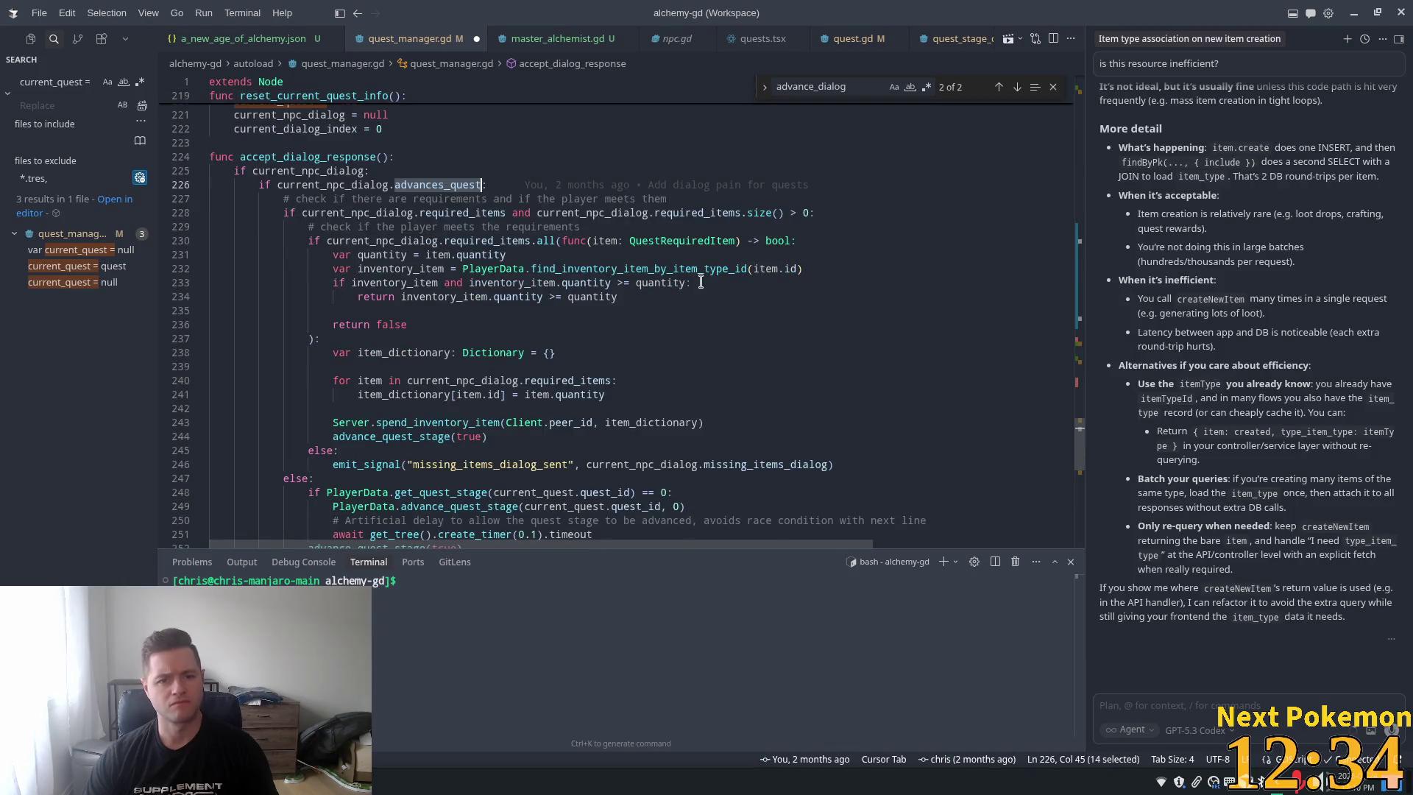
scroll(460, 260, "down", 1)
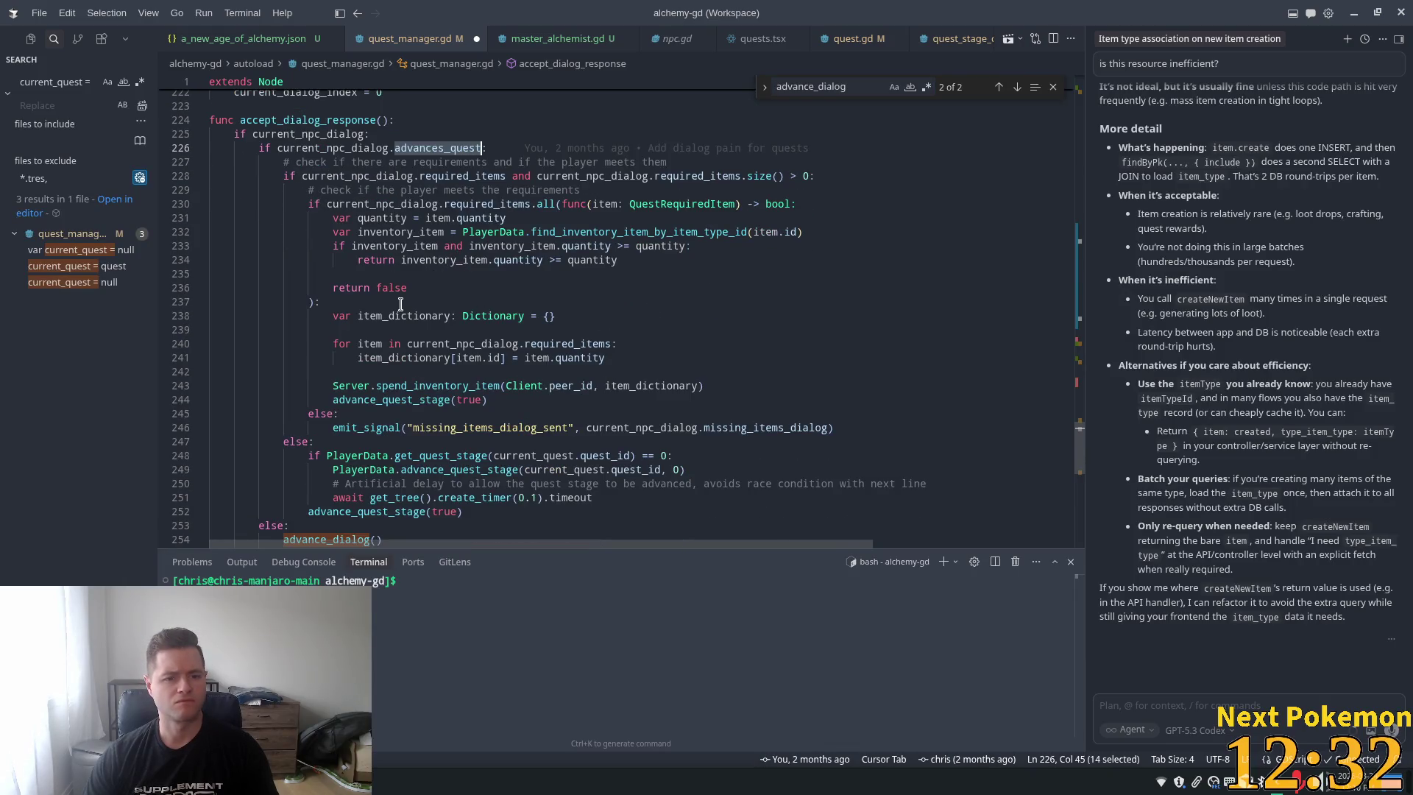
double_click(439, 398)
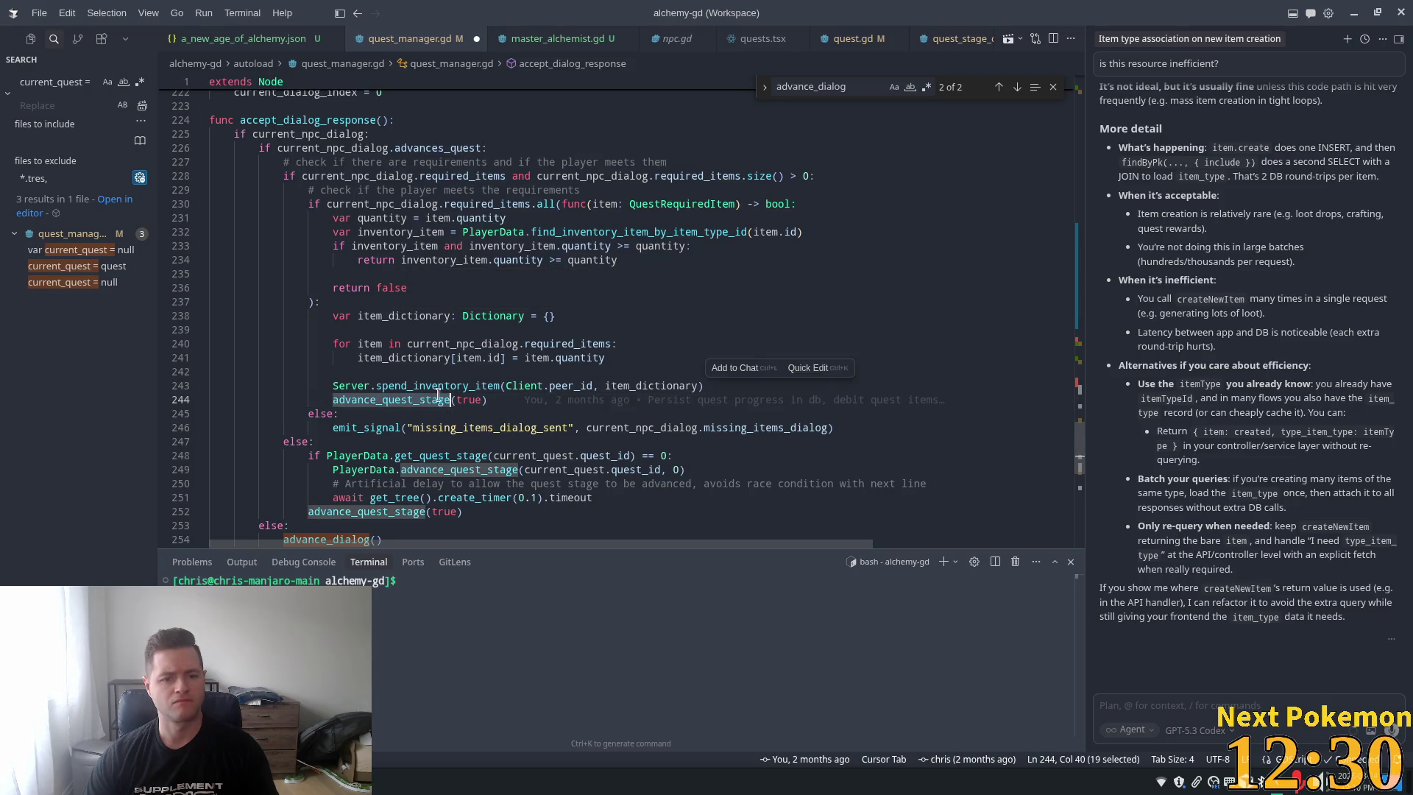
scroll(439, 399, "down", 4)
Jump to the advance_dialog definition and inspect its grant_quest_items and advance_quest_stage lines
left_click(326, 392, "ctrl")
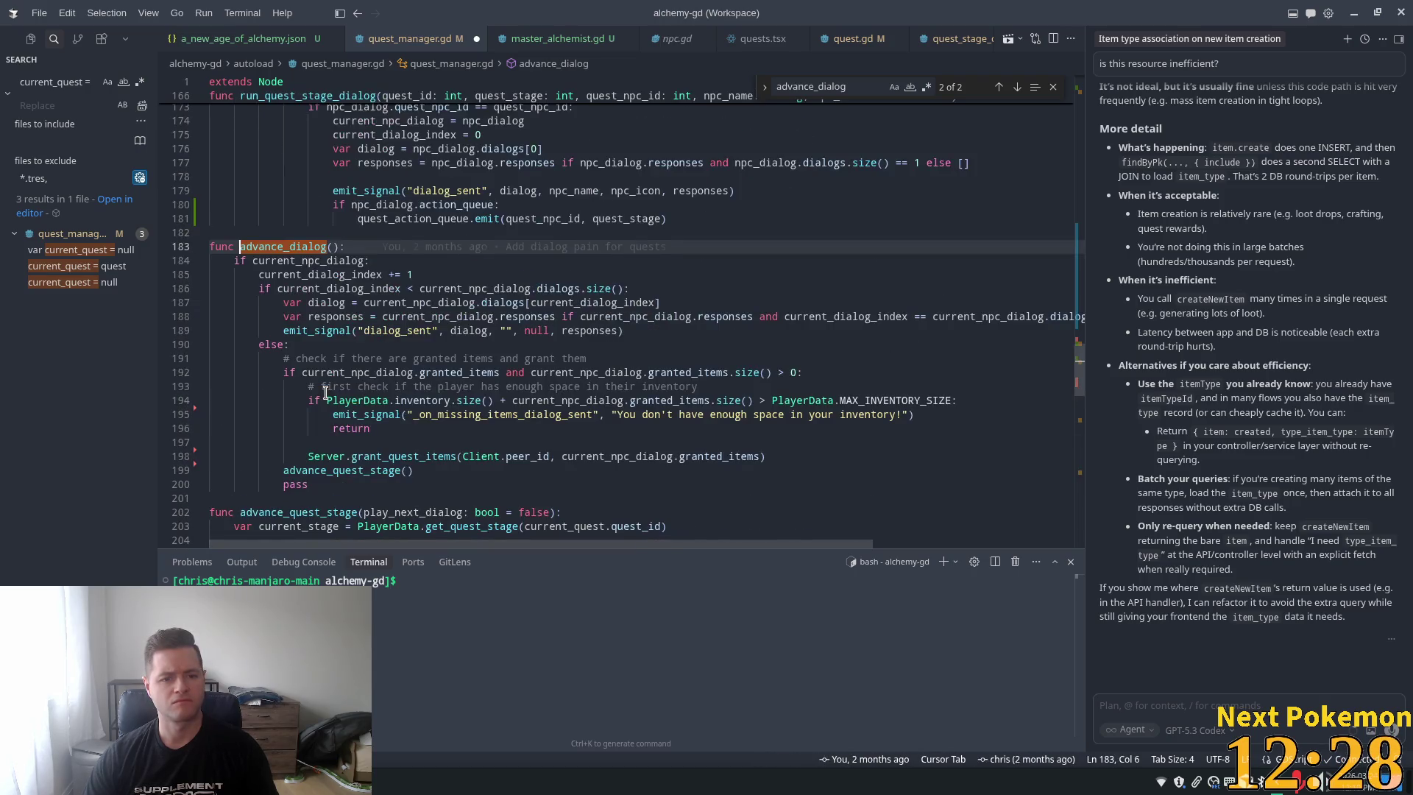
scroll(361, 324, "down", 2)
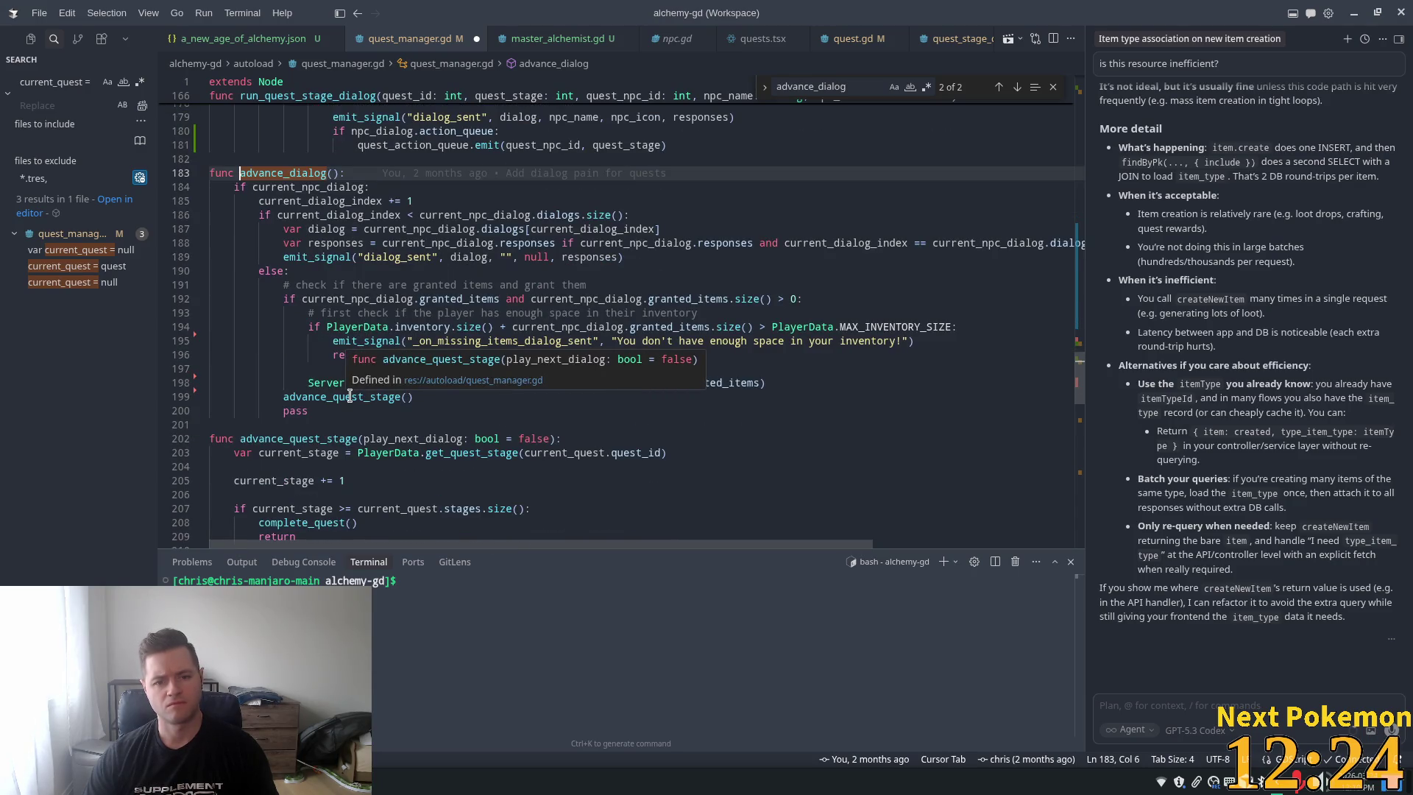
double_click(350, 396)
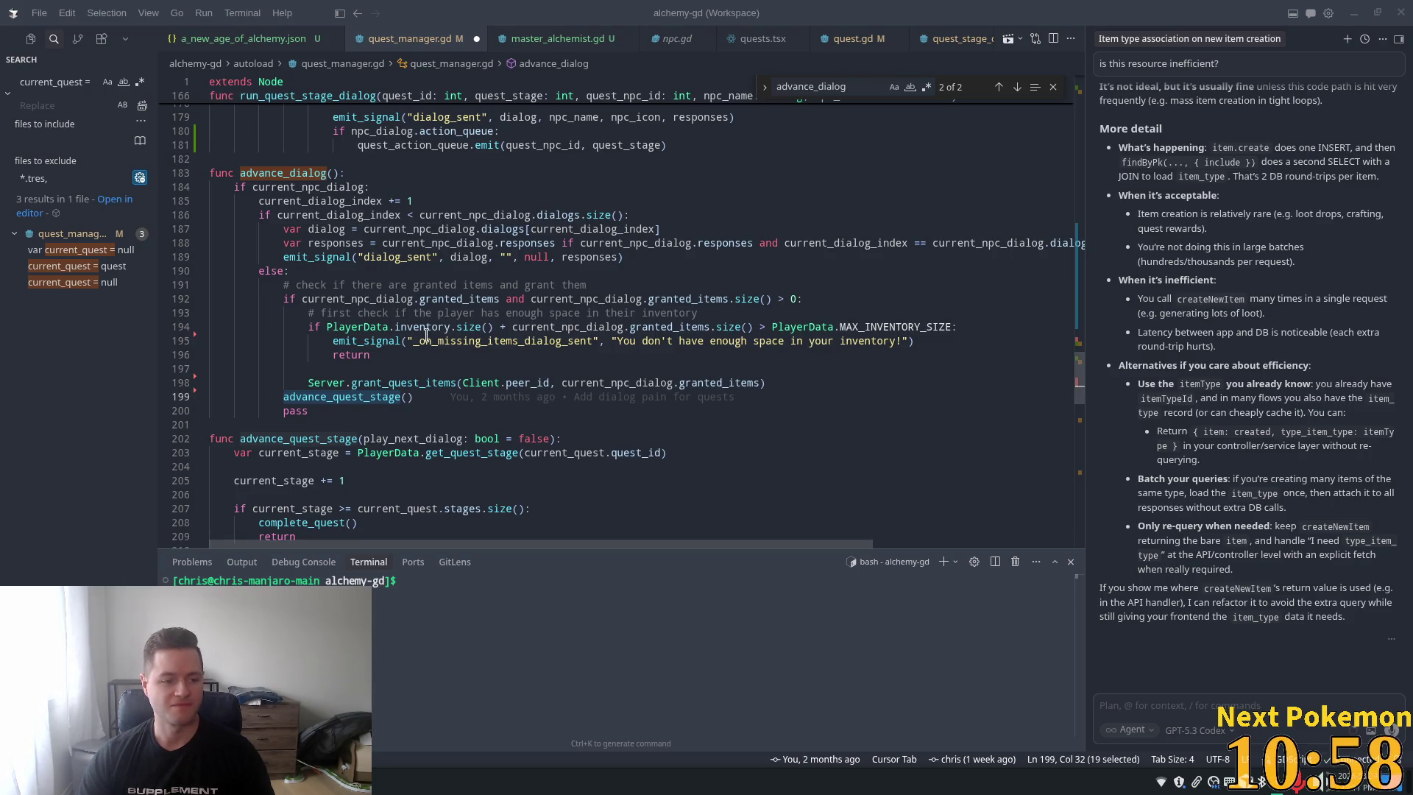
left_click(309, 383)
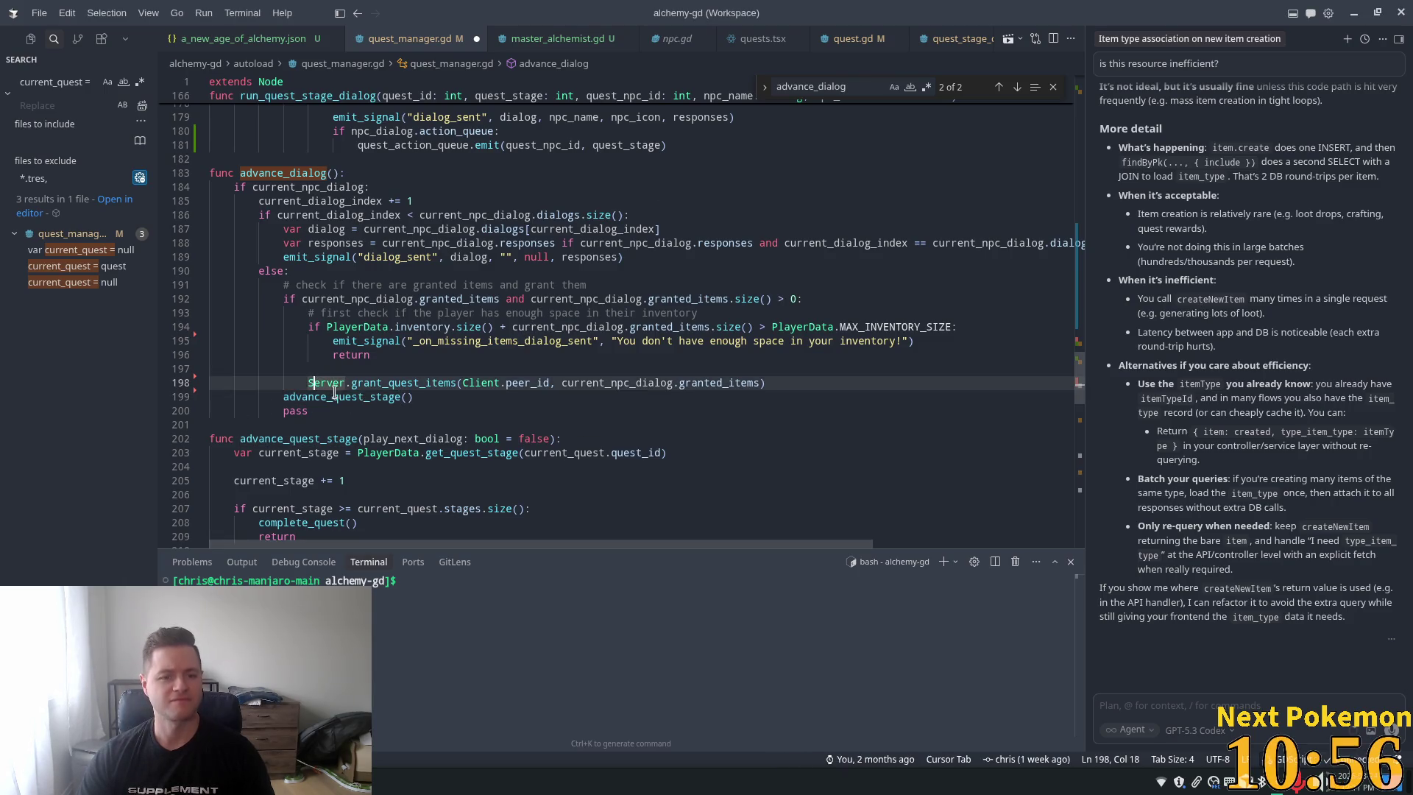
double_click(316, 229)
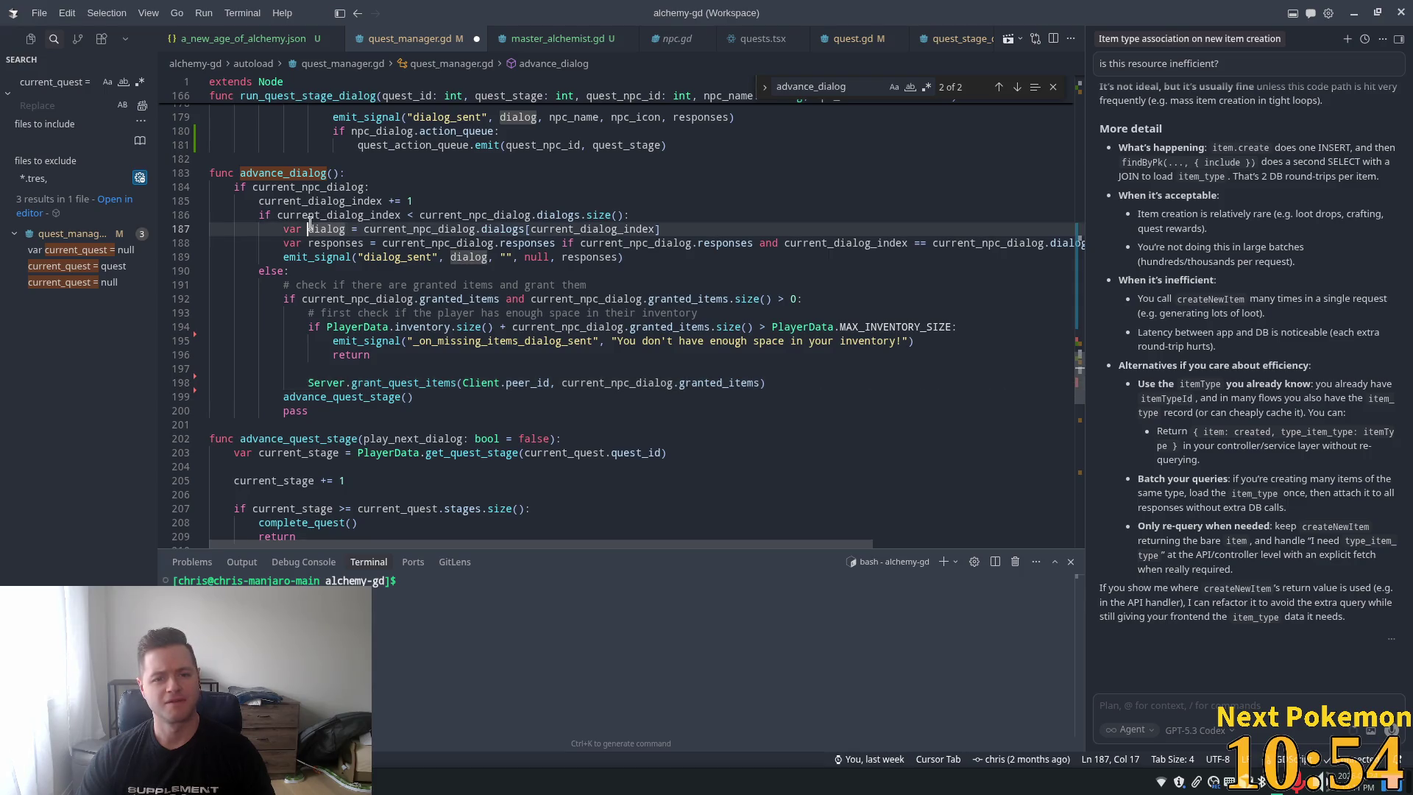
left_click(282, 398)
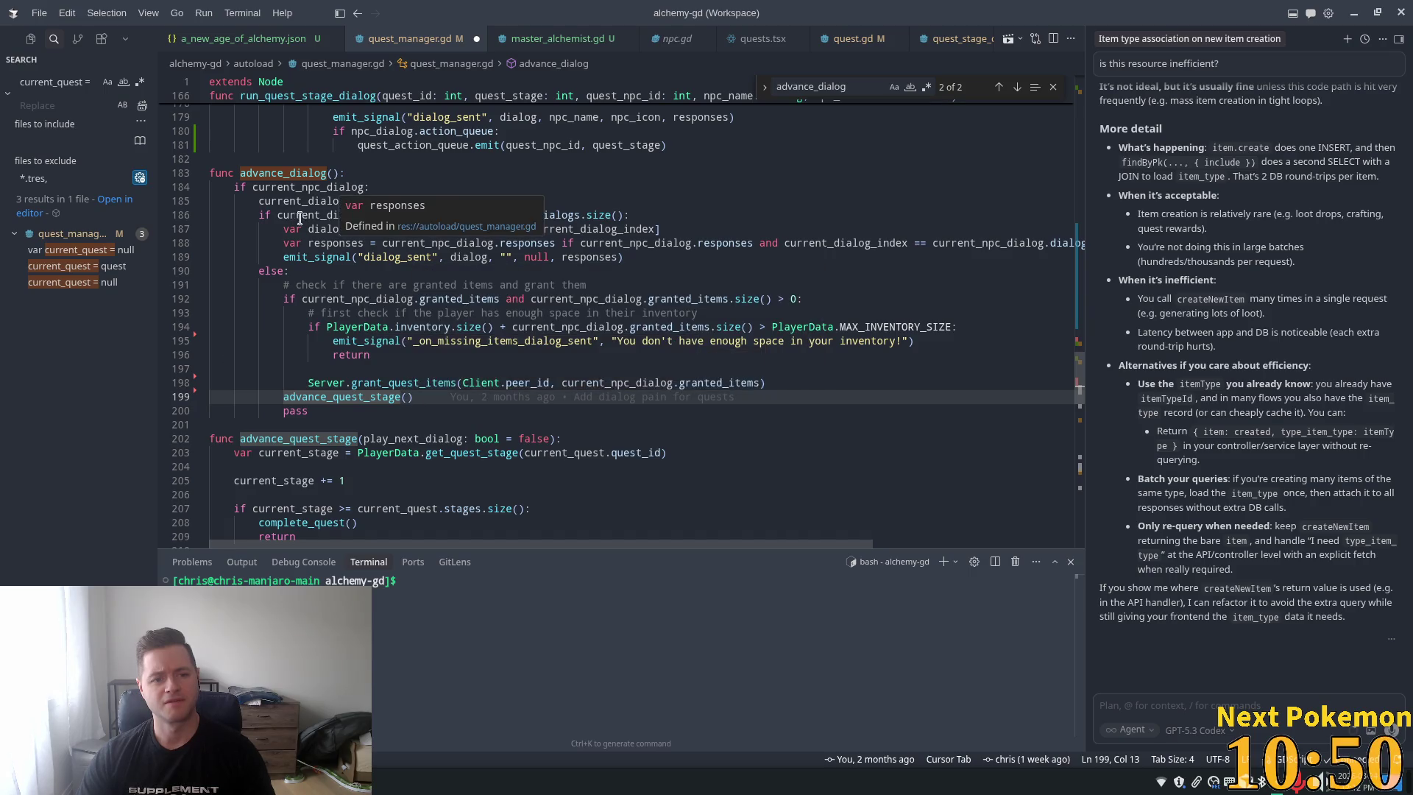
mouse_move(618, 401)
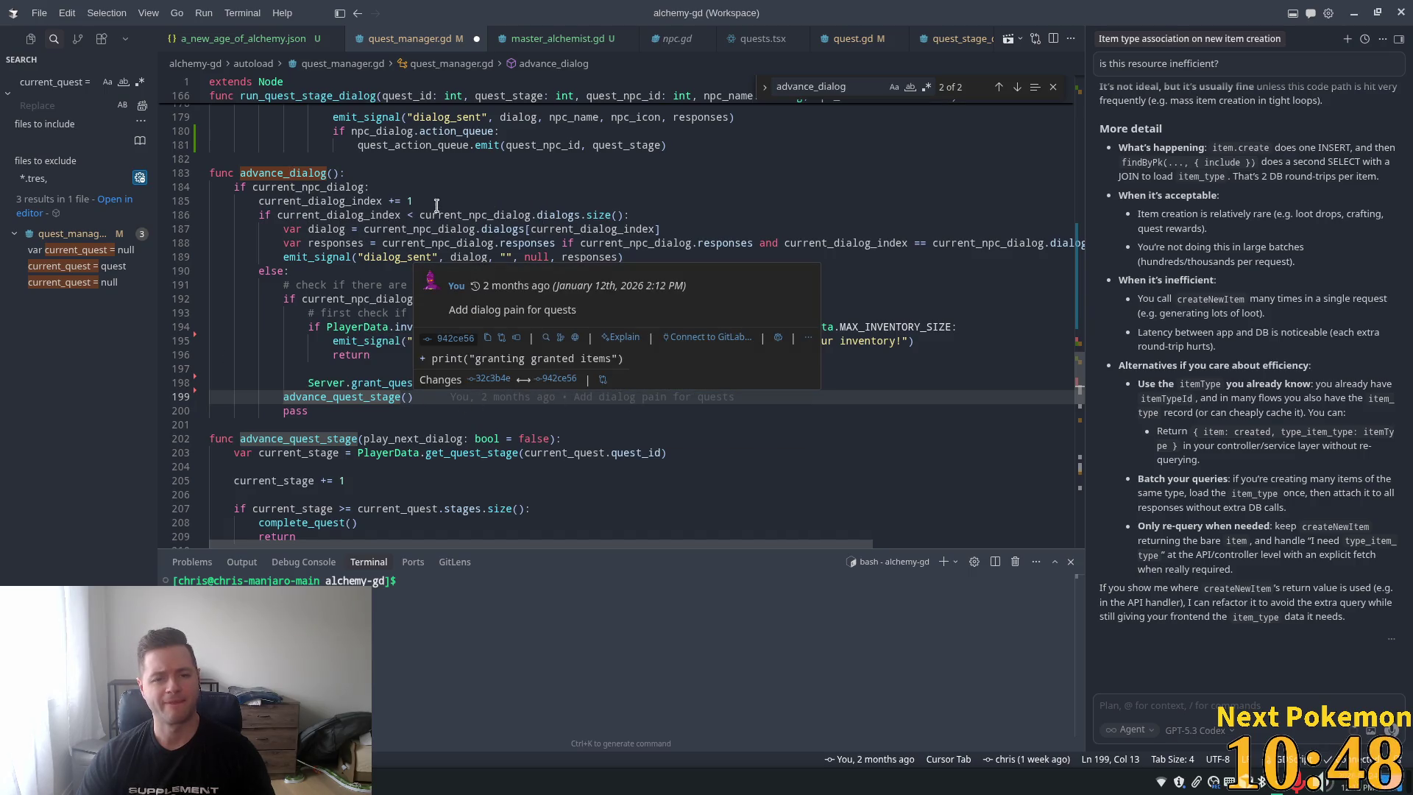
mouse_move(387, 400)
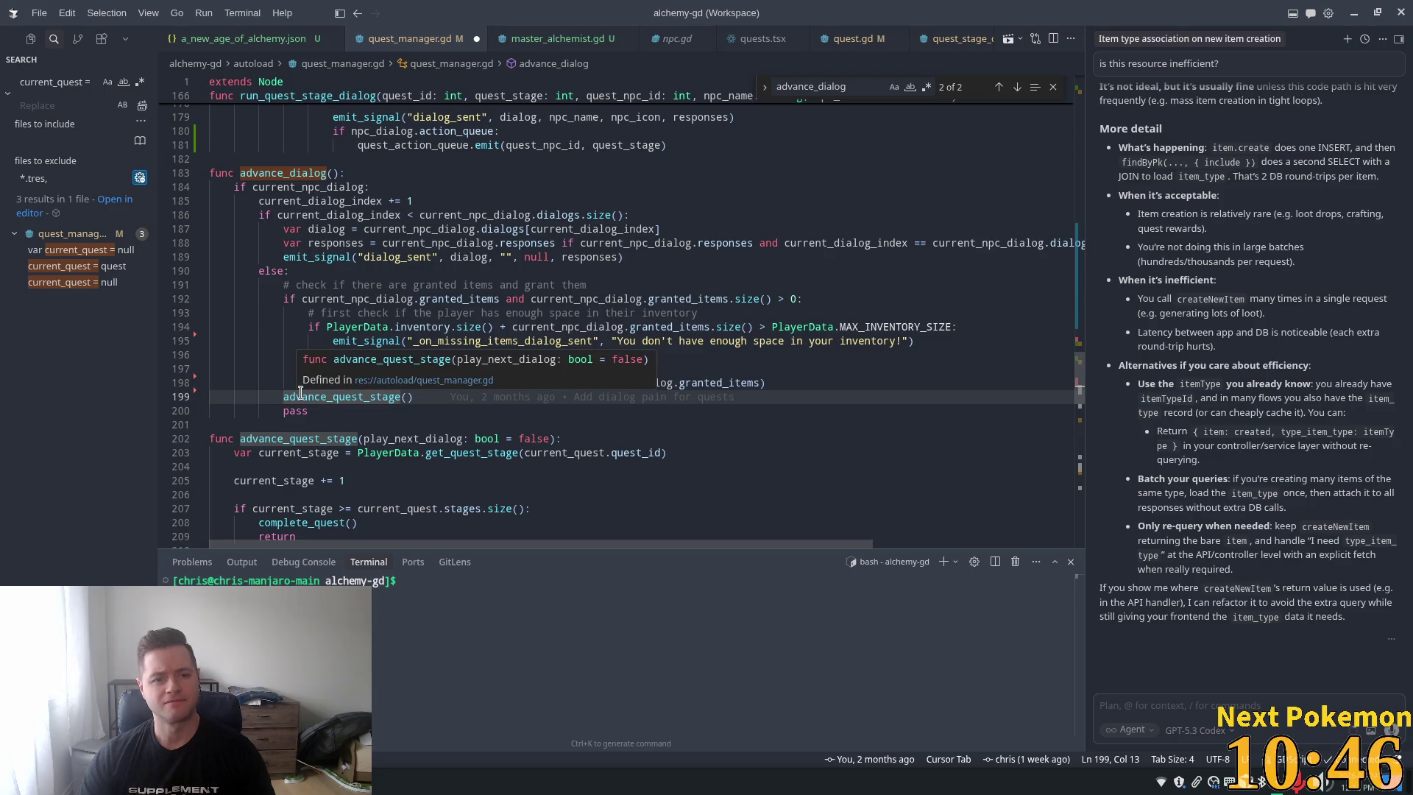
Search for advance_dialog again and return from the line 254 call to its definition at line 183
double_click(287, 173)
key("ctrl+f")
key("Return")
key("Return")
key("Return")
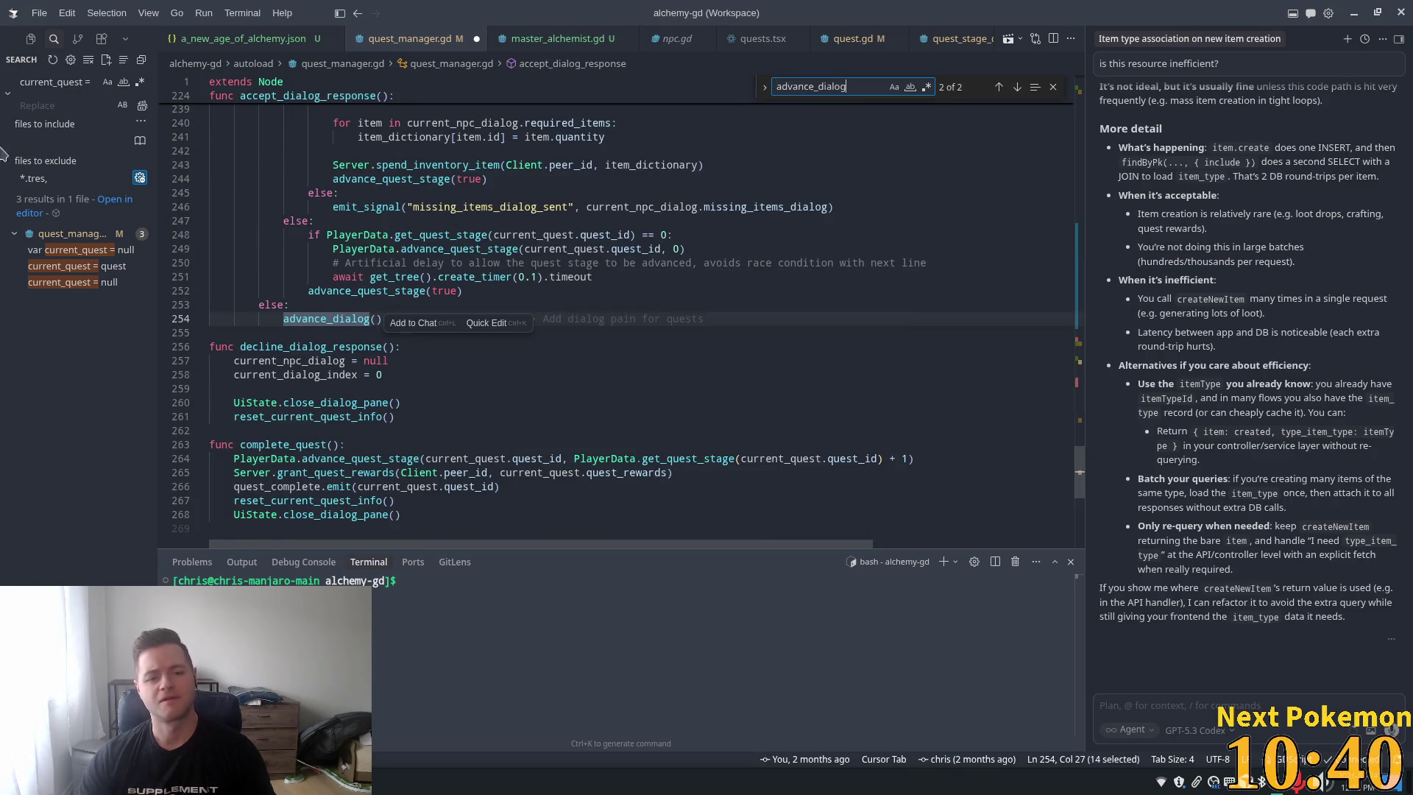
scroll(262, 280, "up", 1)
scroll(262, 280, "up", 5)
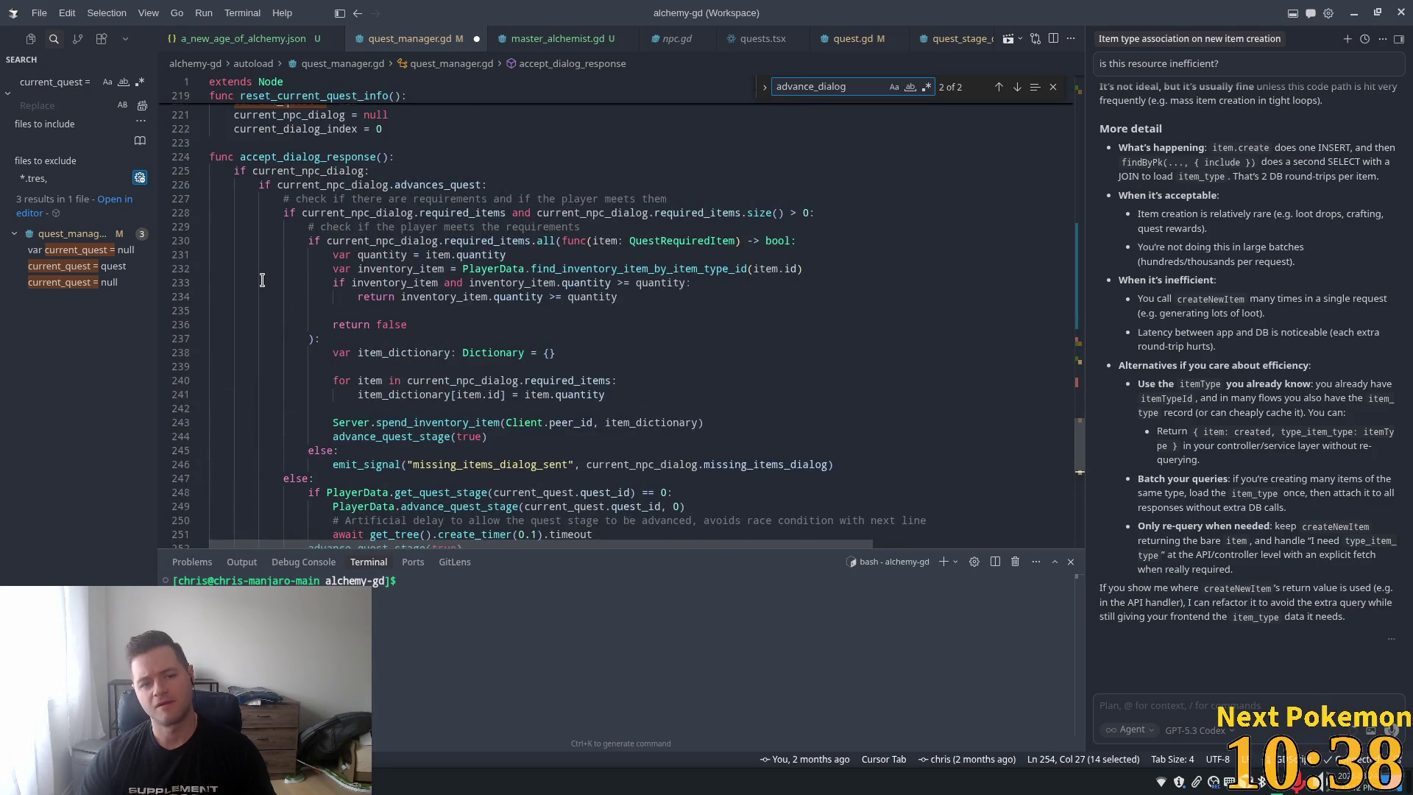
scroll(266, 221, "down", 2)
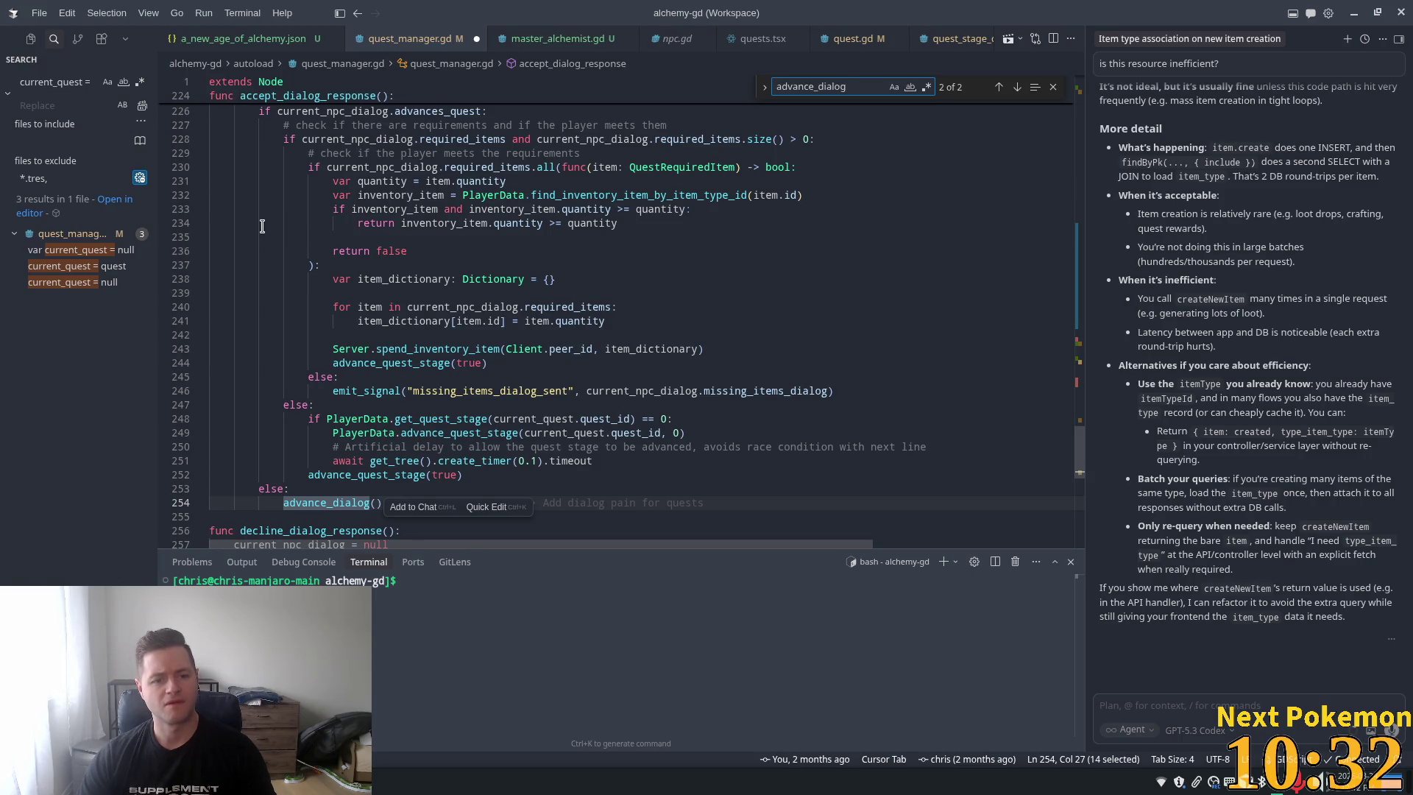
left_click(333, 502, "ctrl")
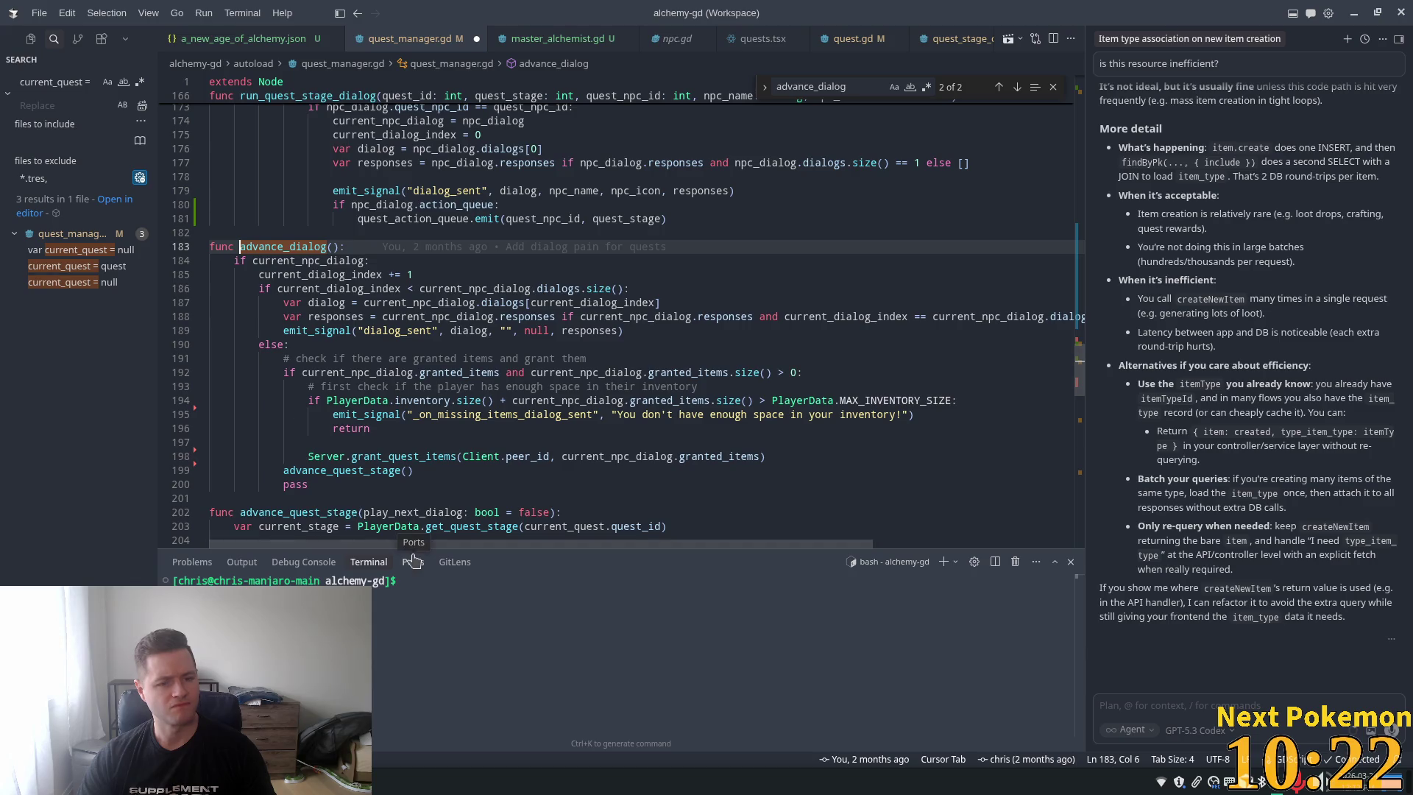
left_click(308, 456)
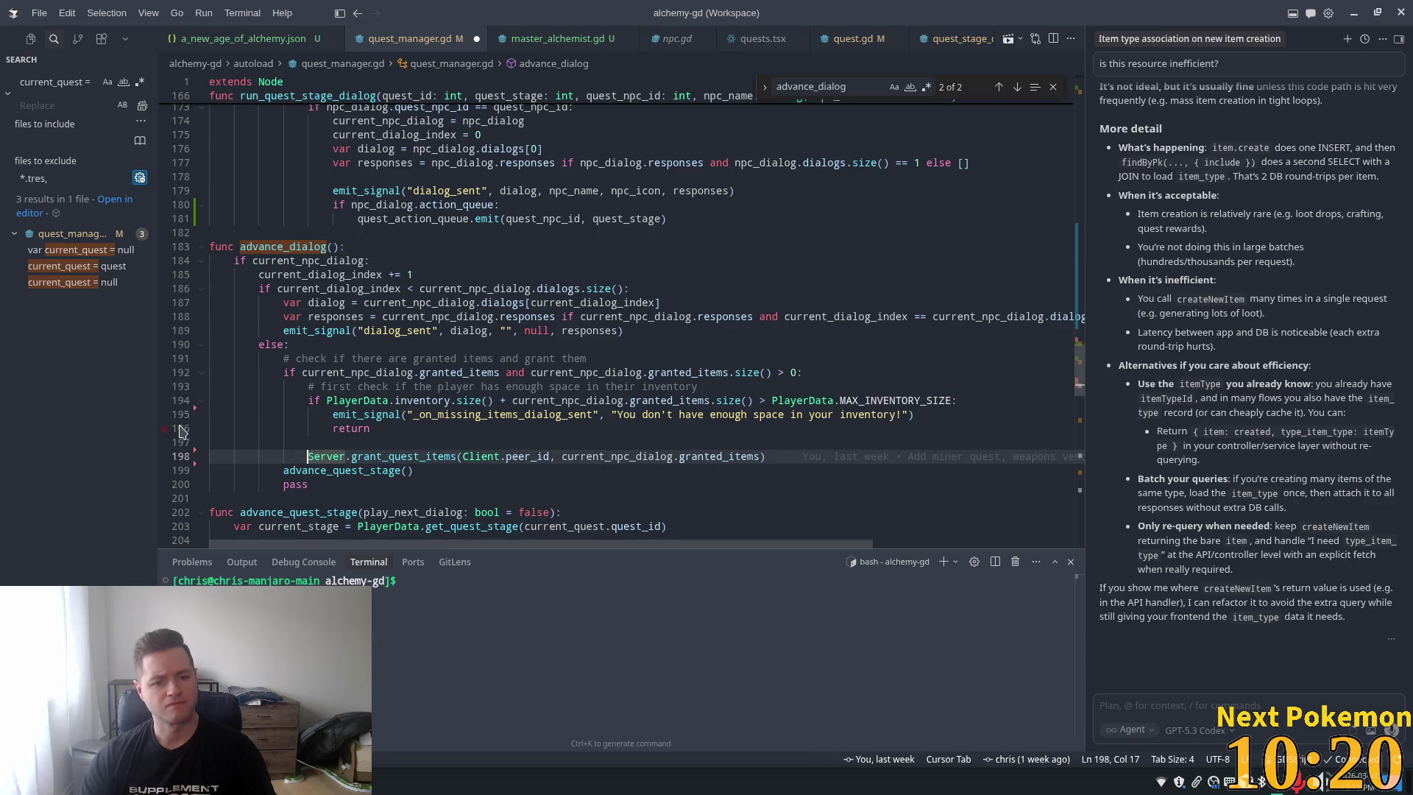
left_click(254, 234)
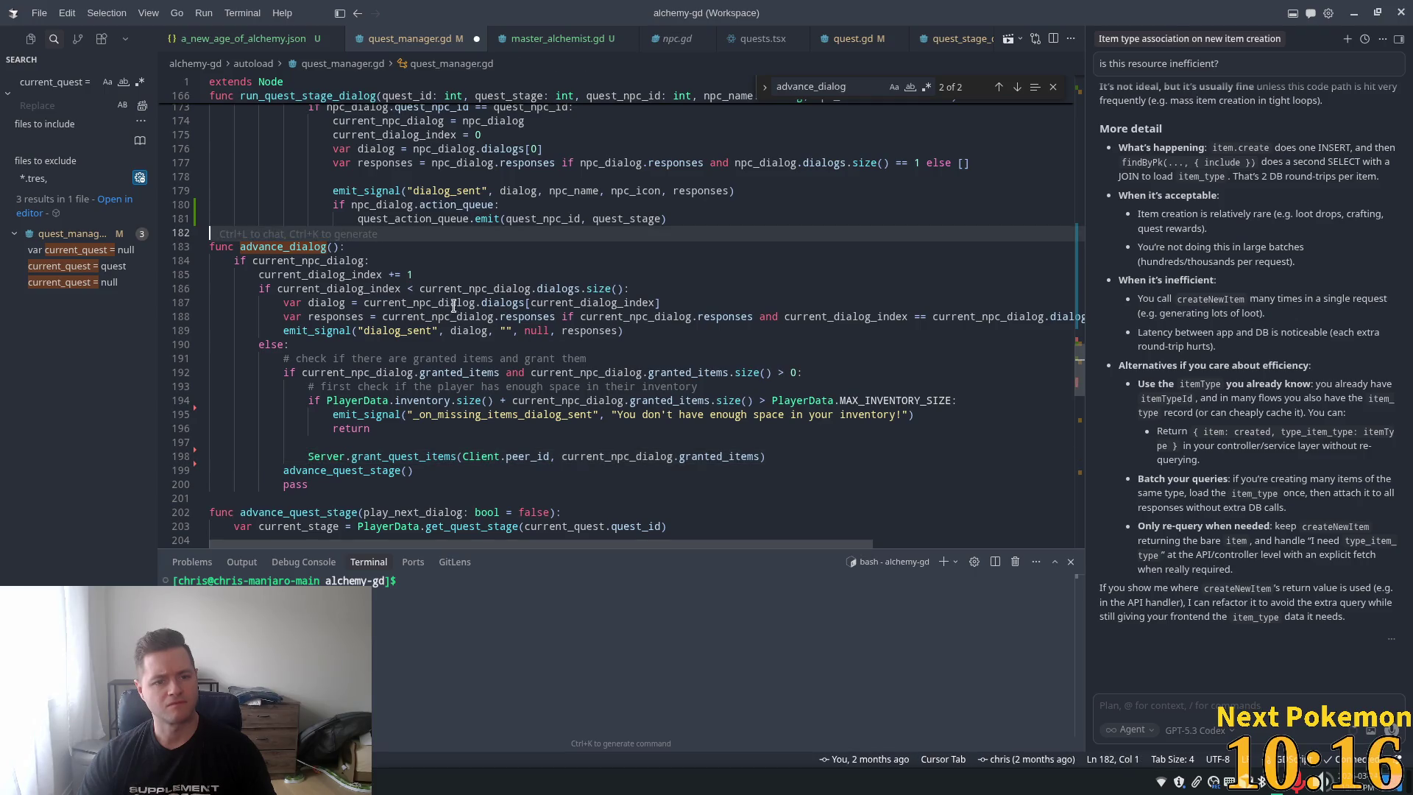
mouse_move(324, 262)
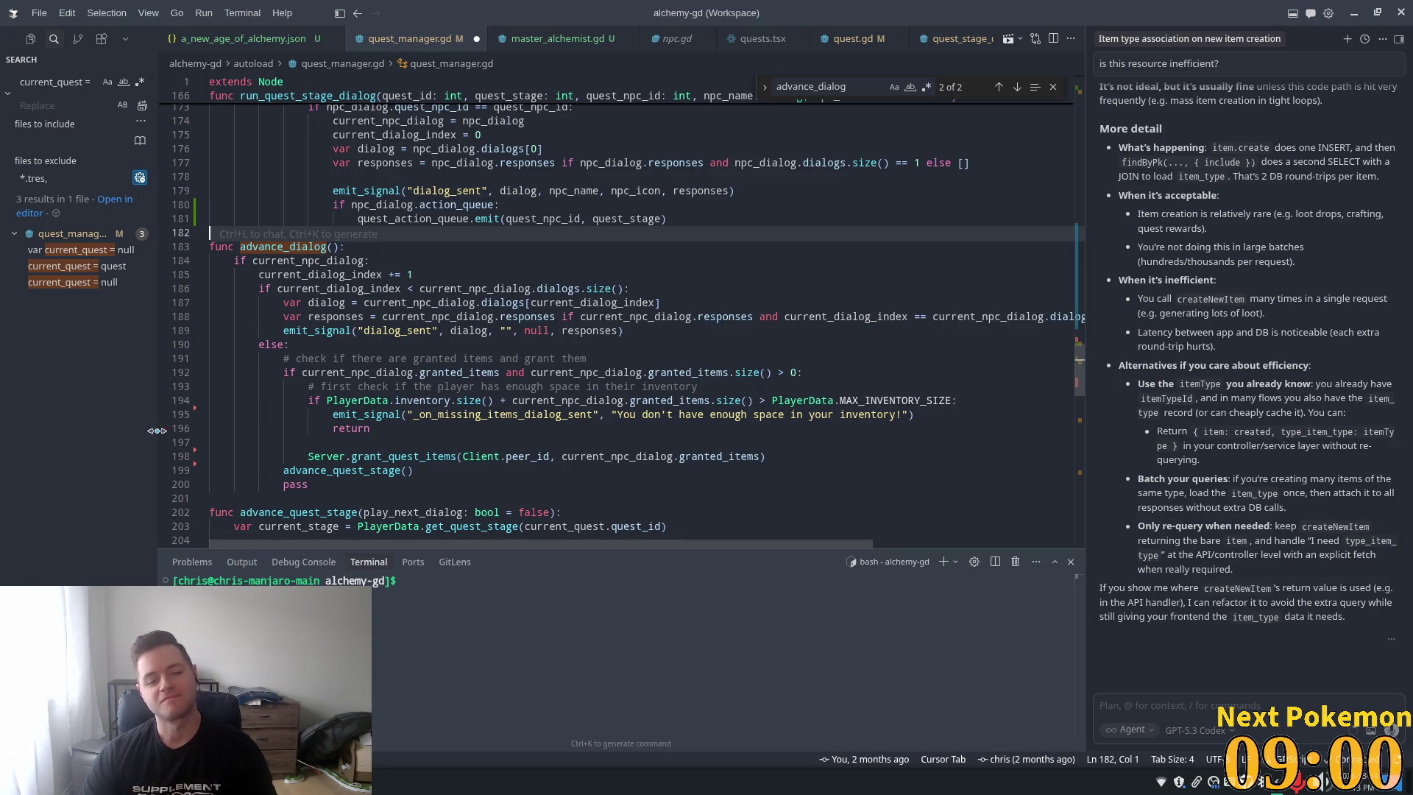
Highlight the uses of current_npc_dialog near the advance_quest_stage call
left_click(399, 464)
scroll(354, 420, "down", 3)
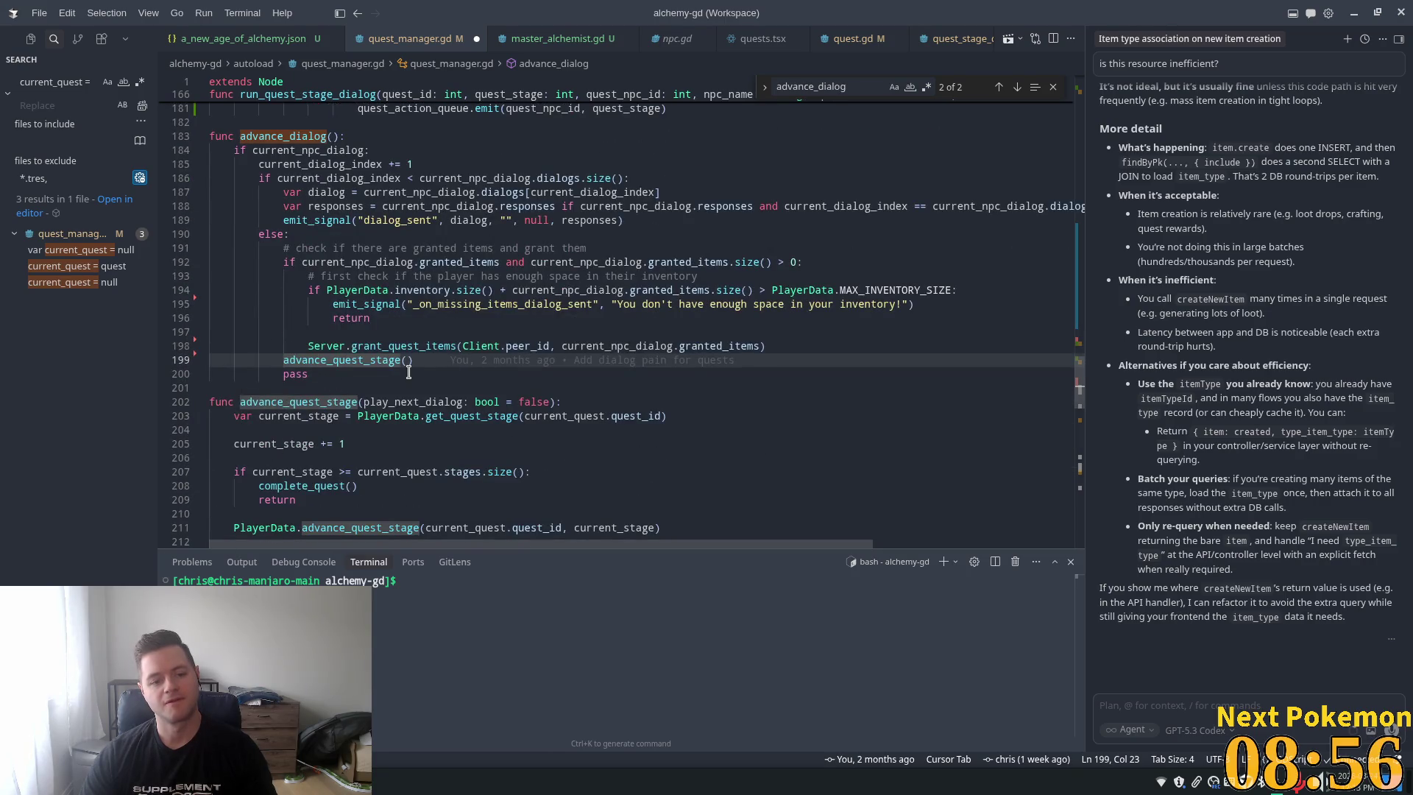
scroll(408, 372, "down", 2)
scroll(442, 331, "up", 2)
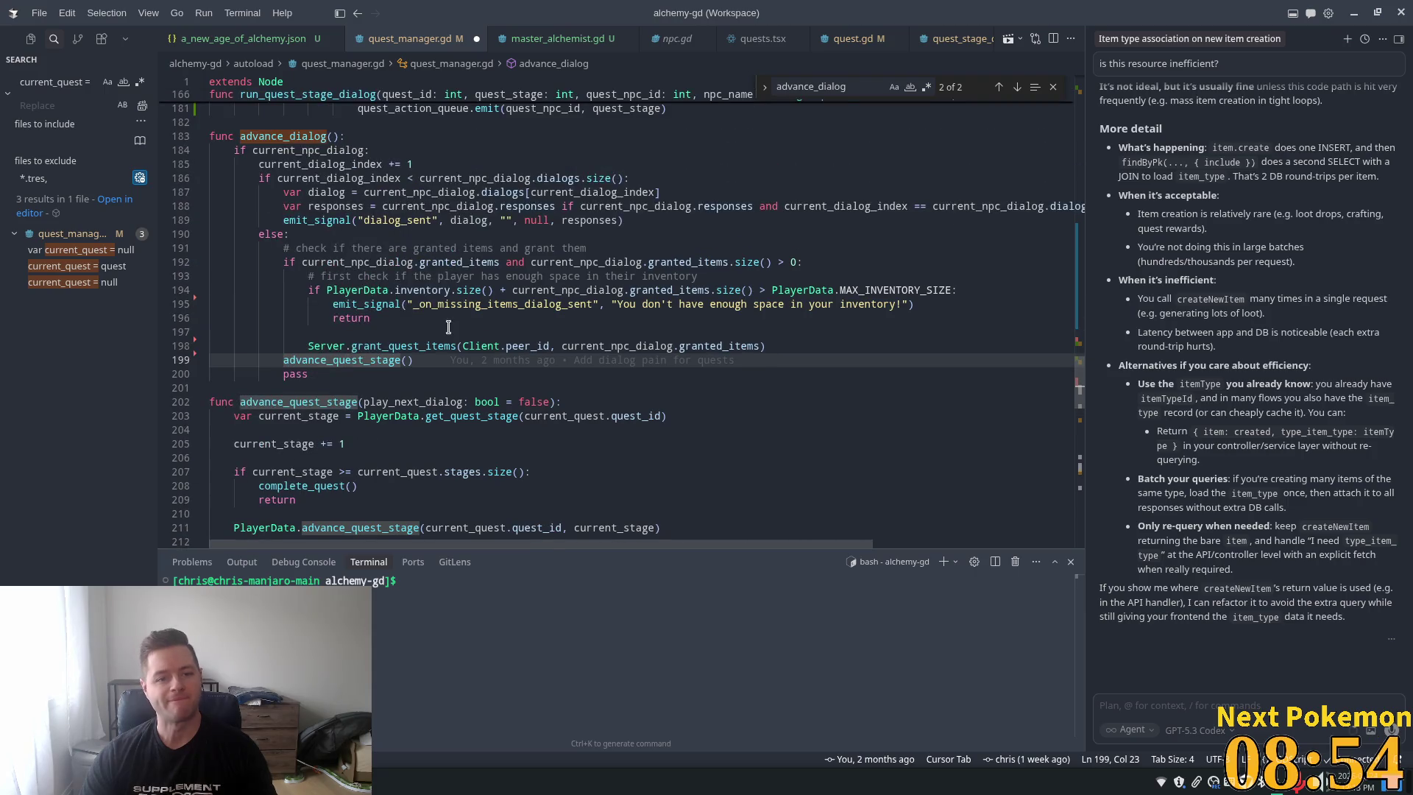
double_click(359, 262)
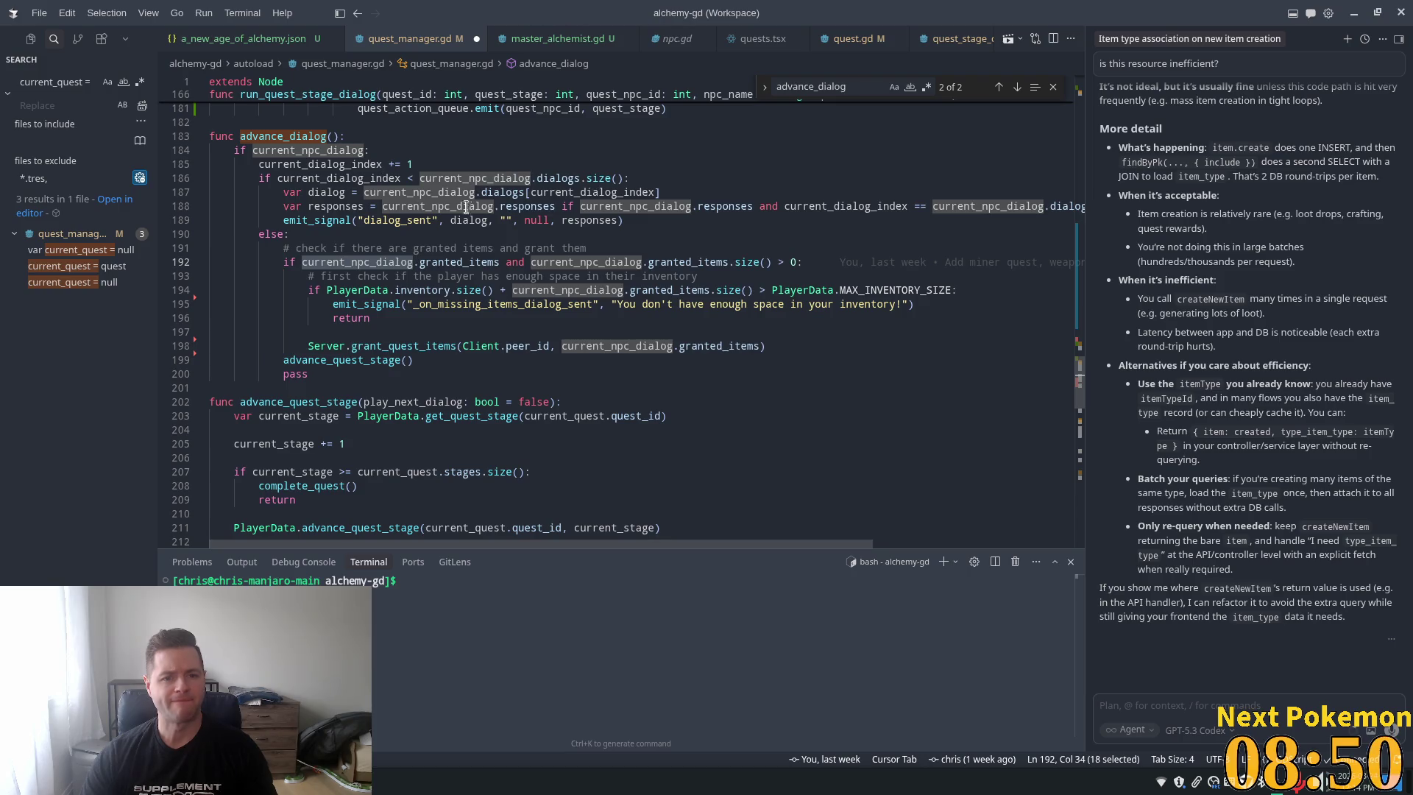
mouse_move(402, 210)
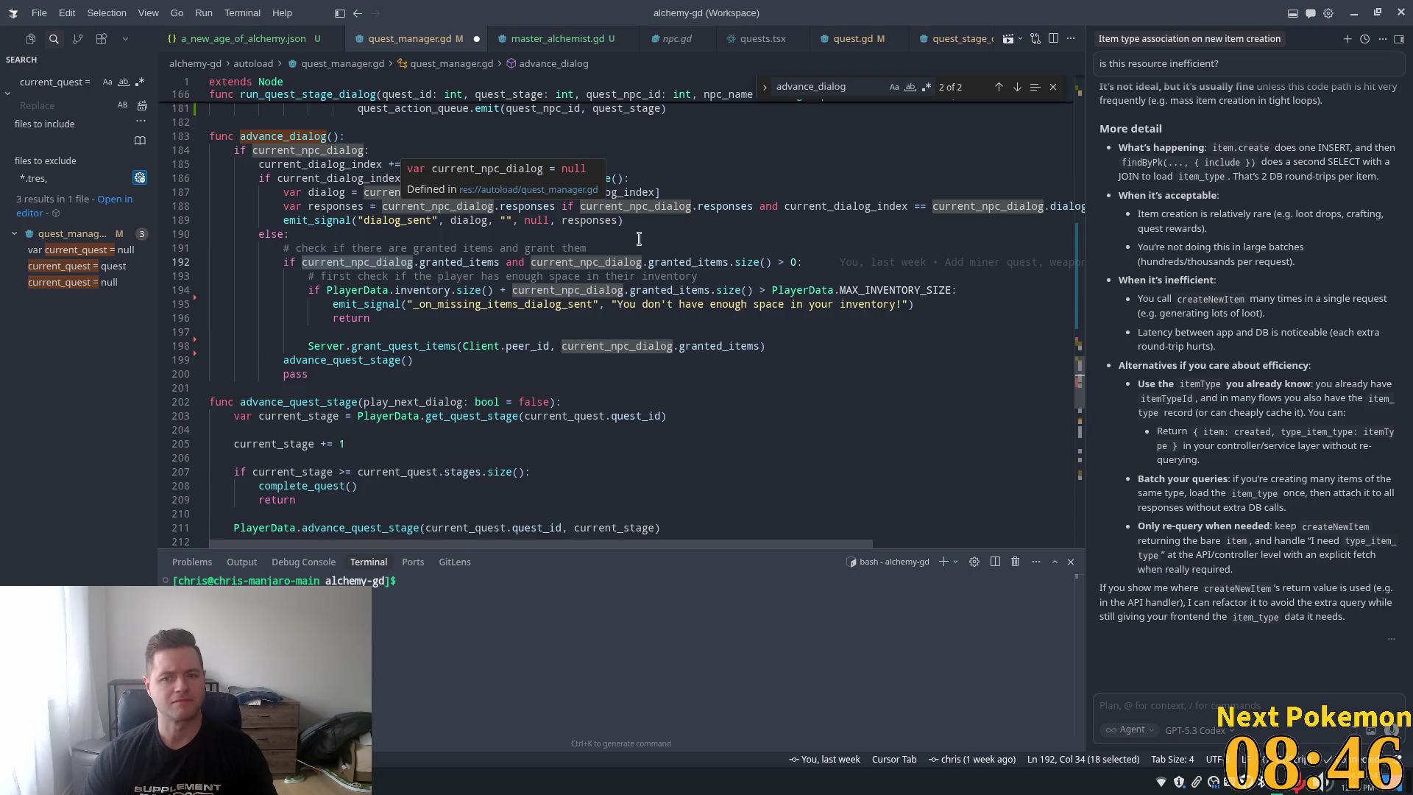
scroll(311, 247, "up", 3)
Find the advance_dialog call in accept_dialog_response, review it, and jump to the definition
left_click(284, 283)
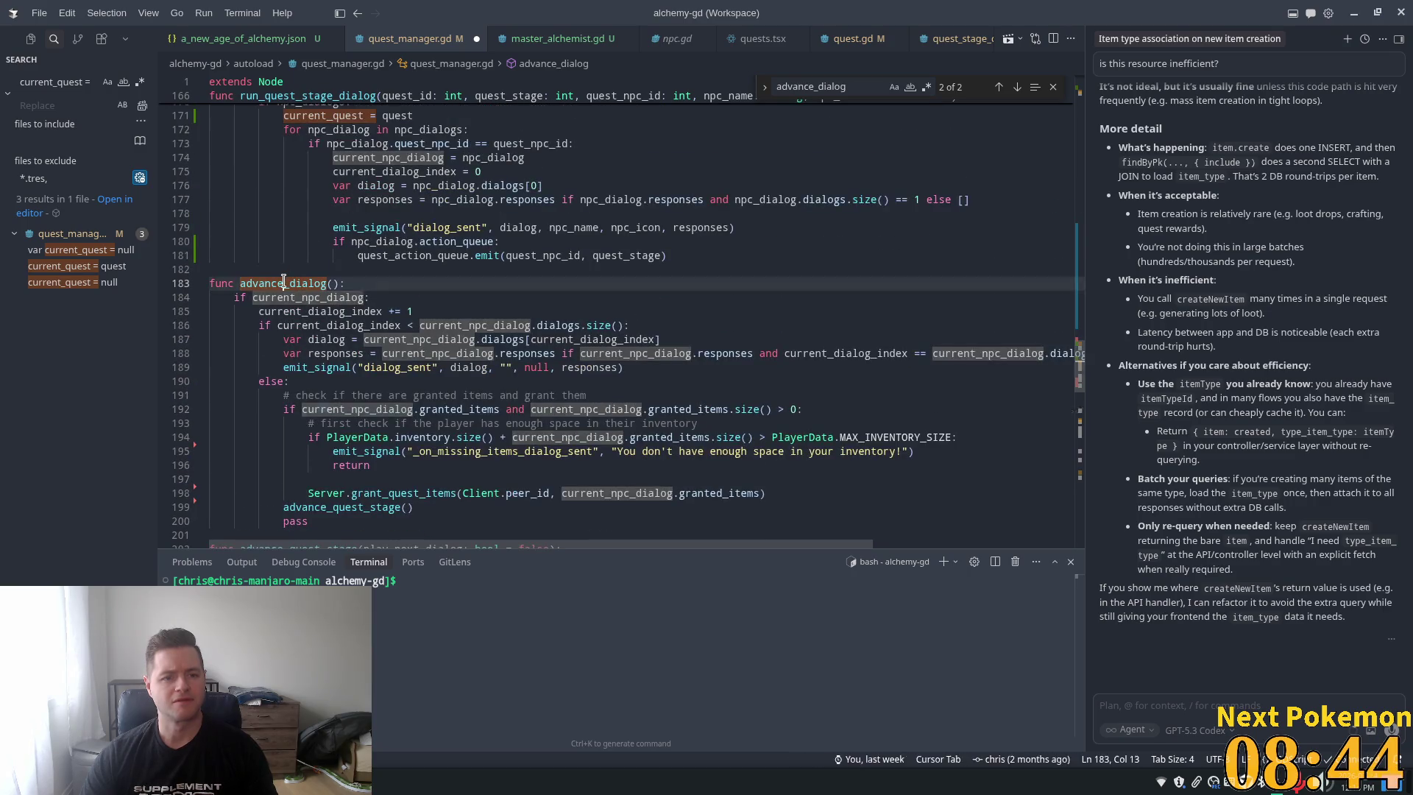
key("ctrl+f")
key("Return")
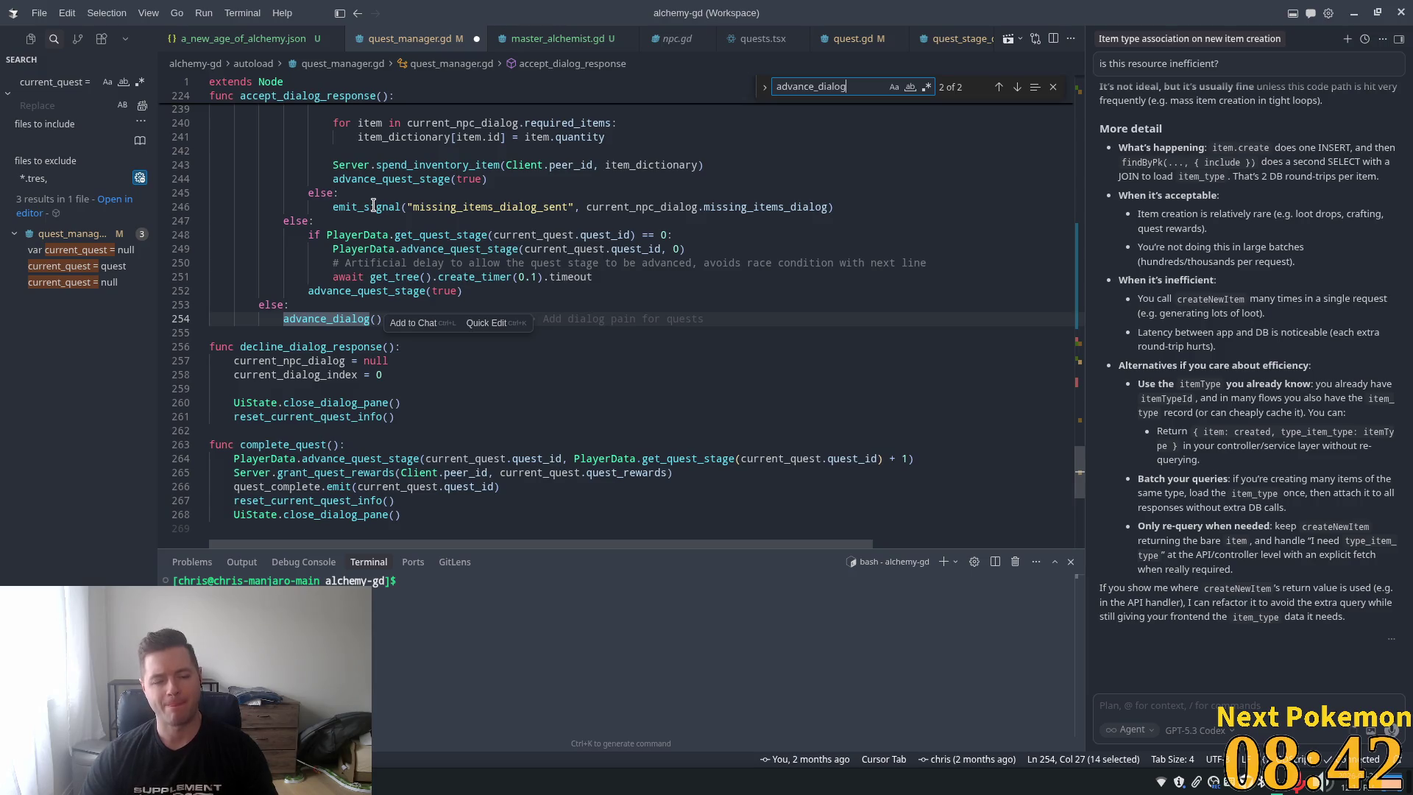
scroll(305, 320, "up", 7)
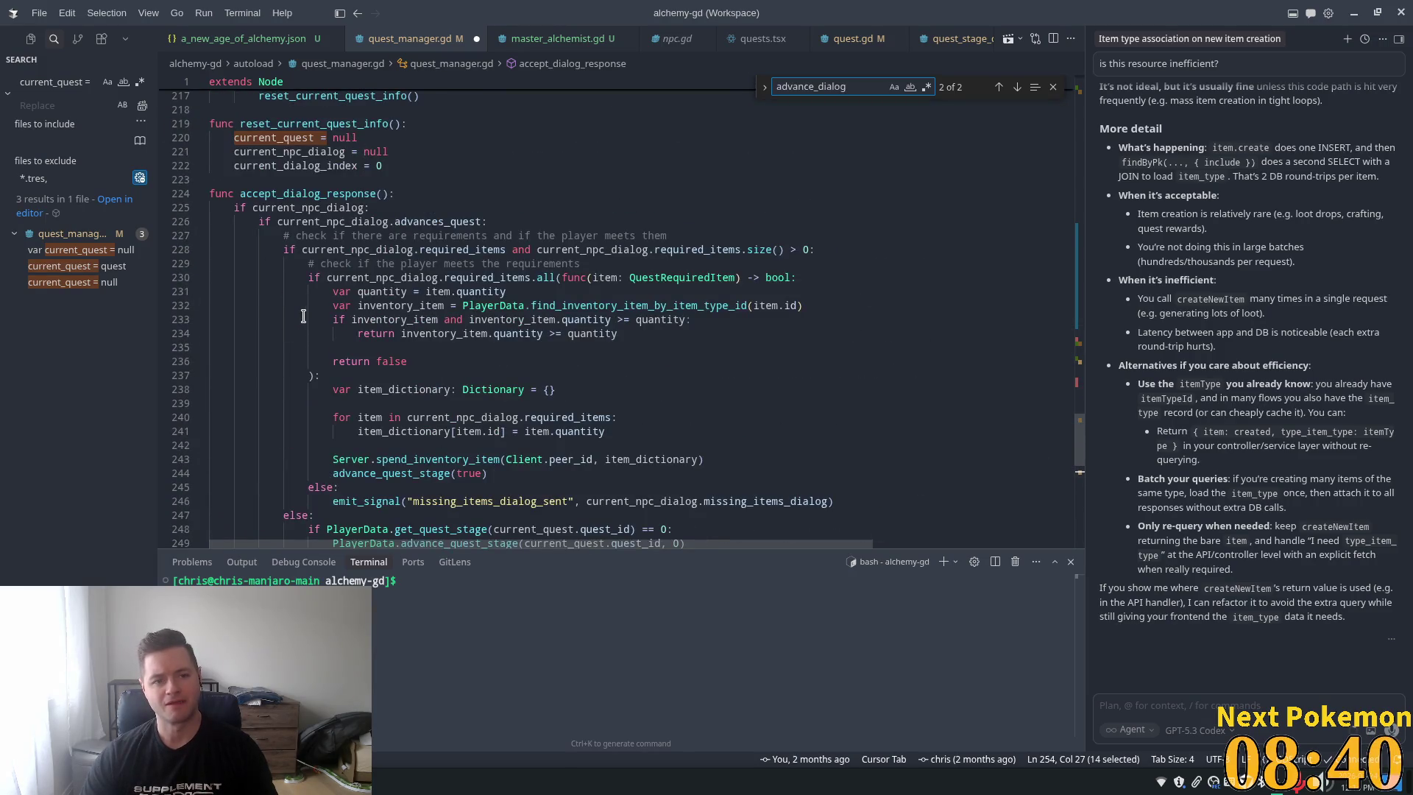
scroll(304, 316, "down", 3)
scroll(290, 469, "up", 4)
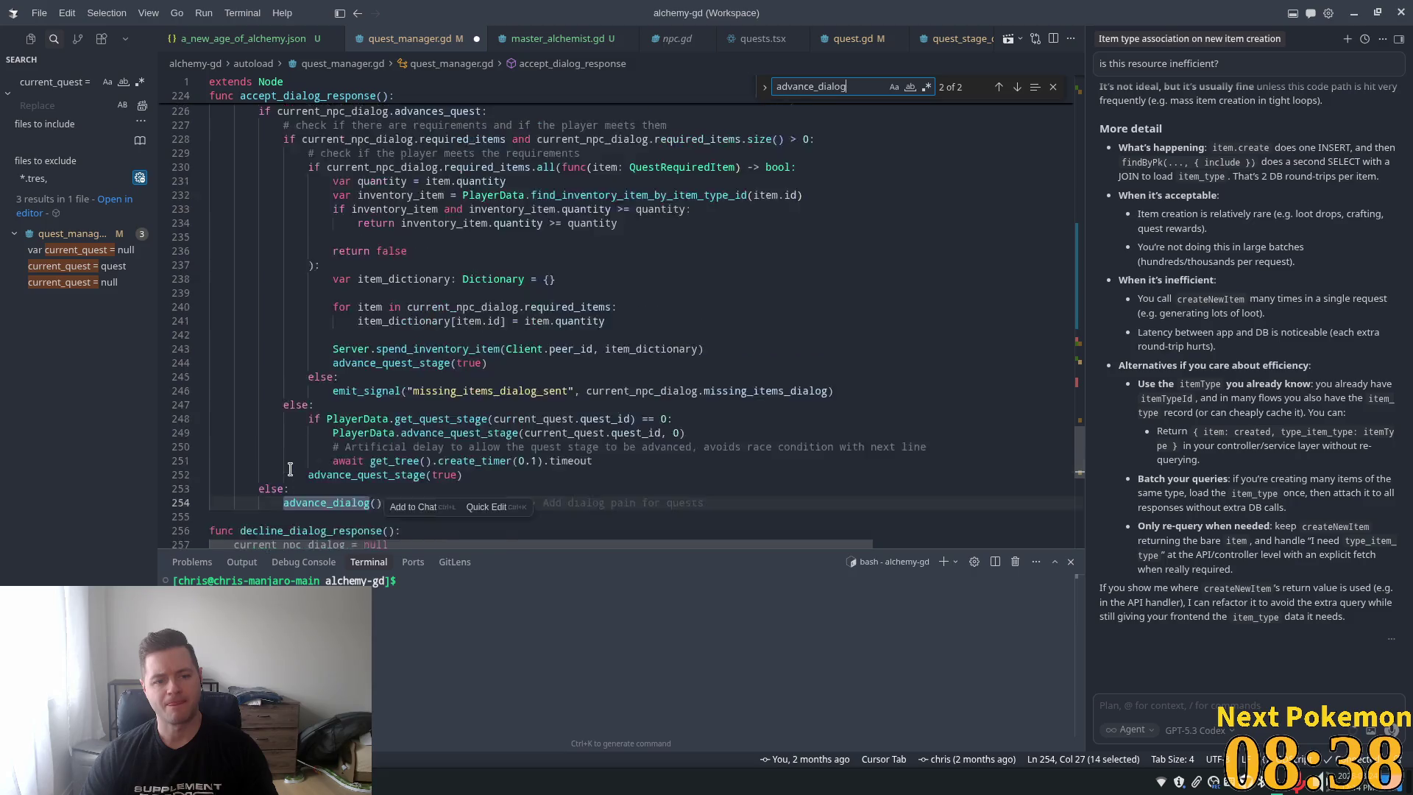
scroll(290, 469, "down", 3)
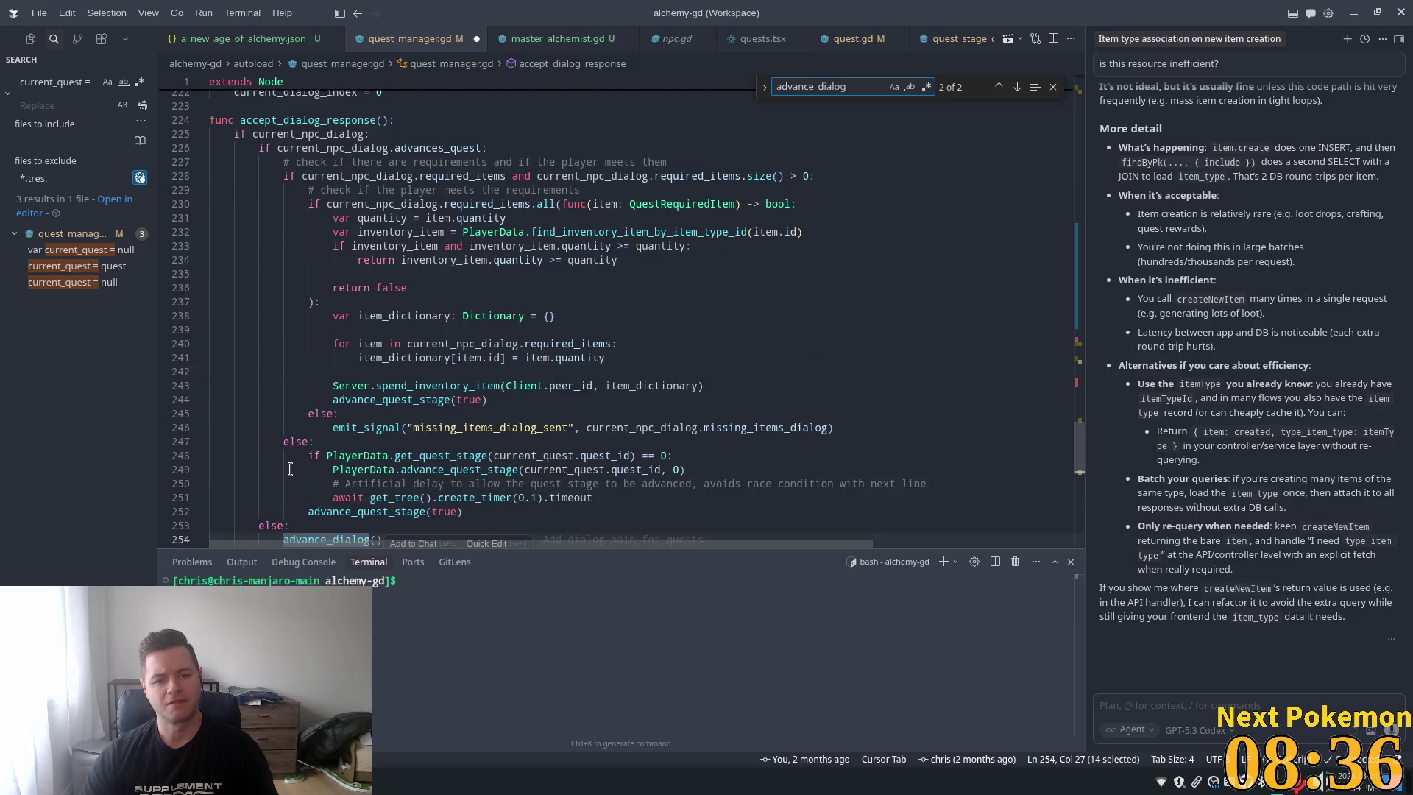
scroll(290, 468, "down", 1)
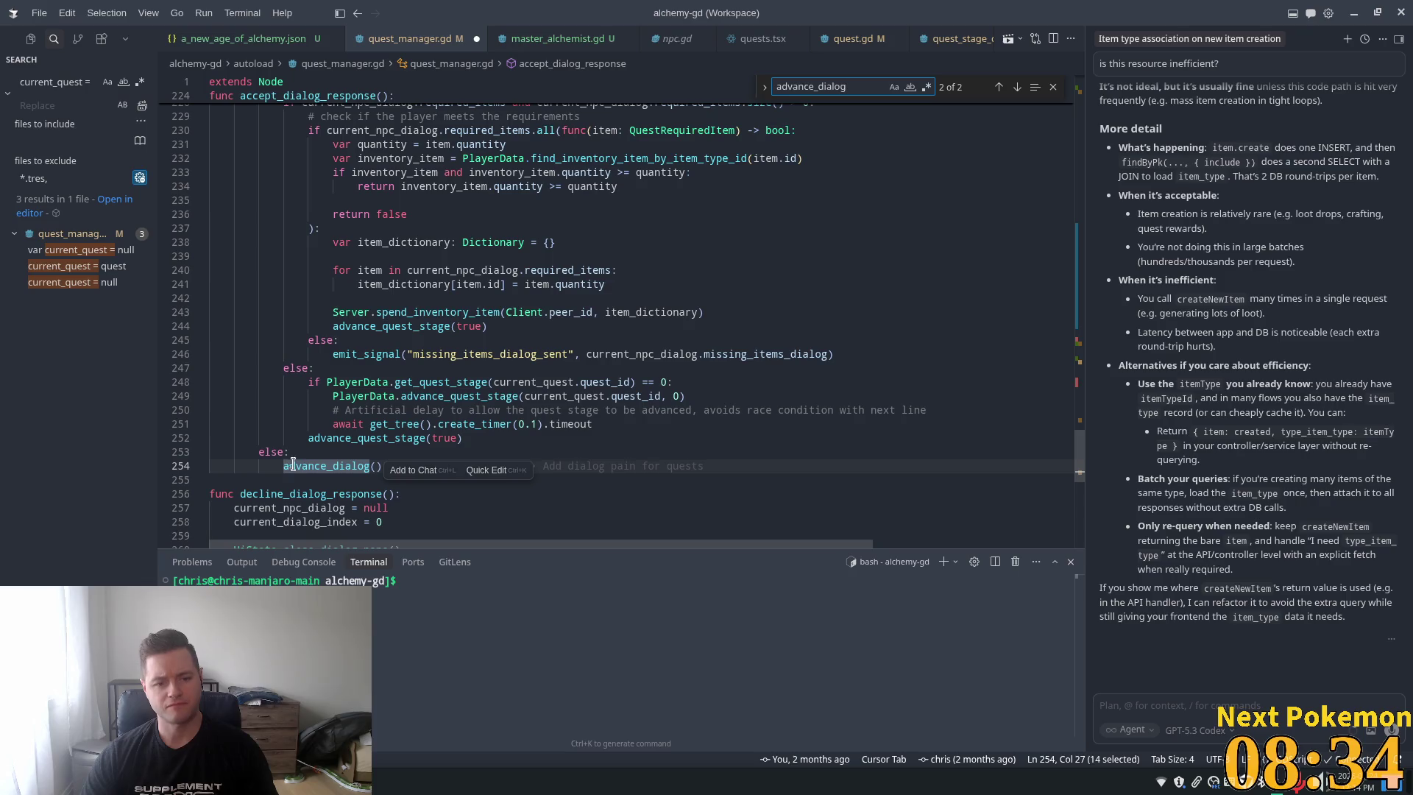
scroll(324, 445, "up", 3)
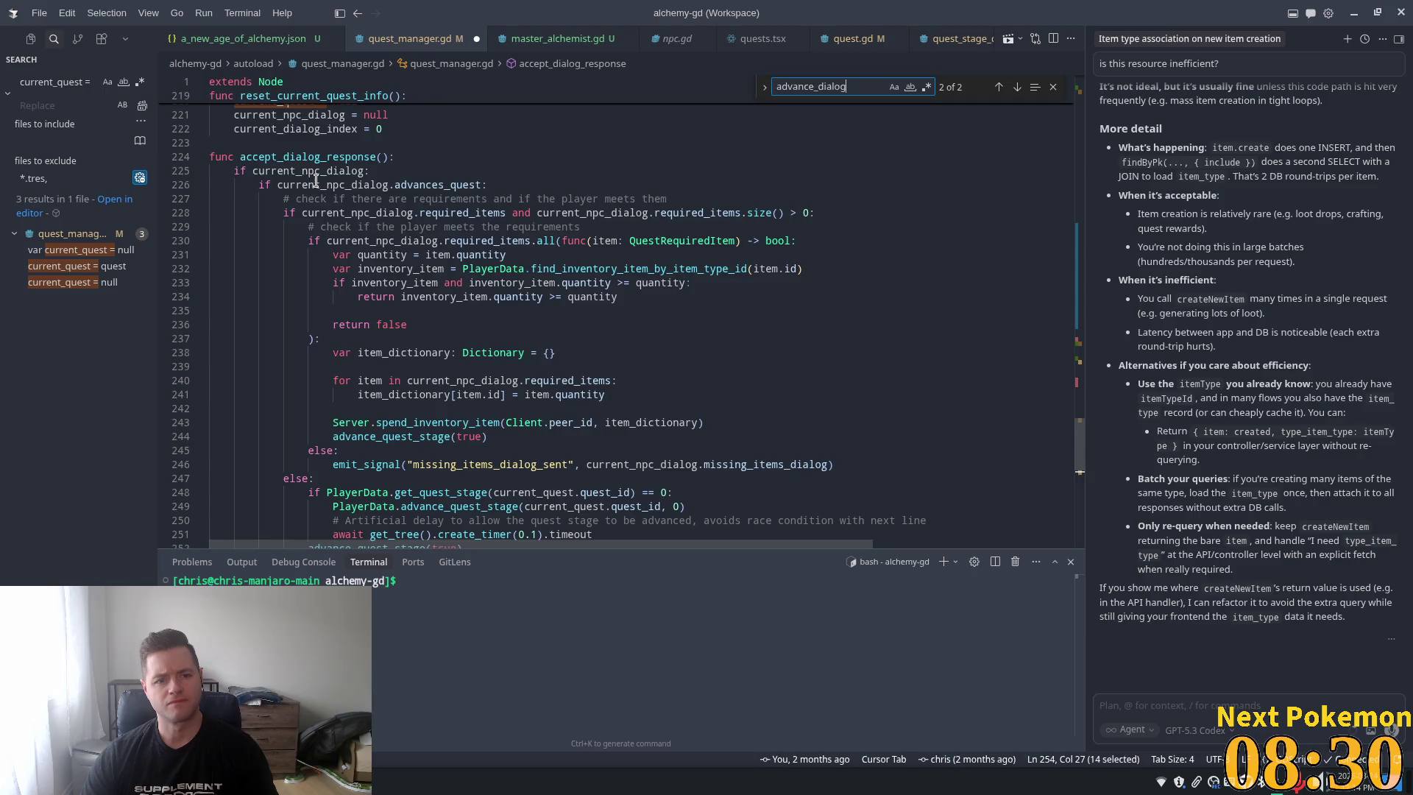
double_click(324, 185)
scroll(350, 453, "down", 3)
left_click(309, 468, "ctrl")
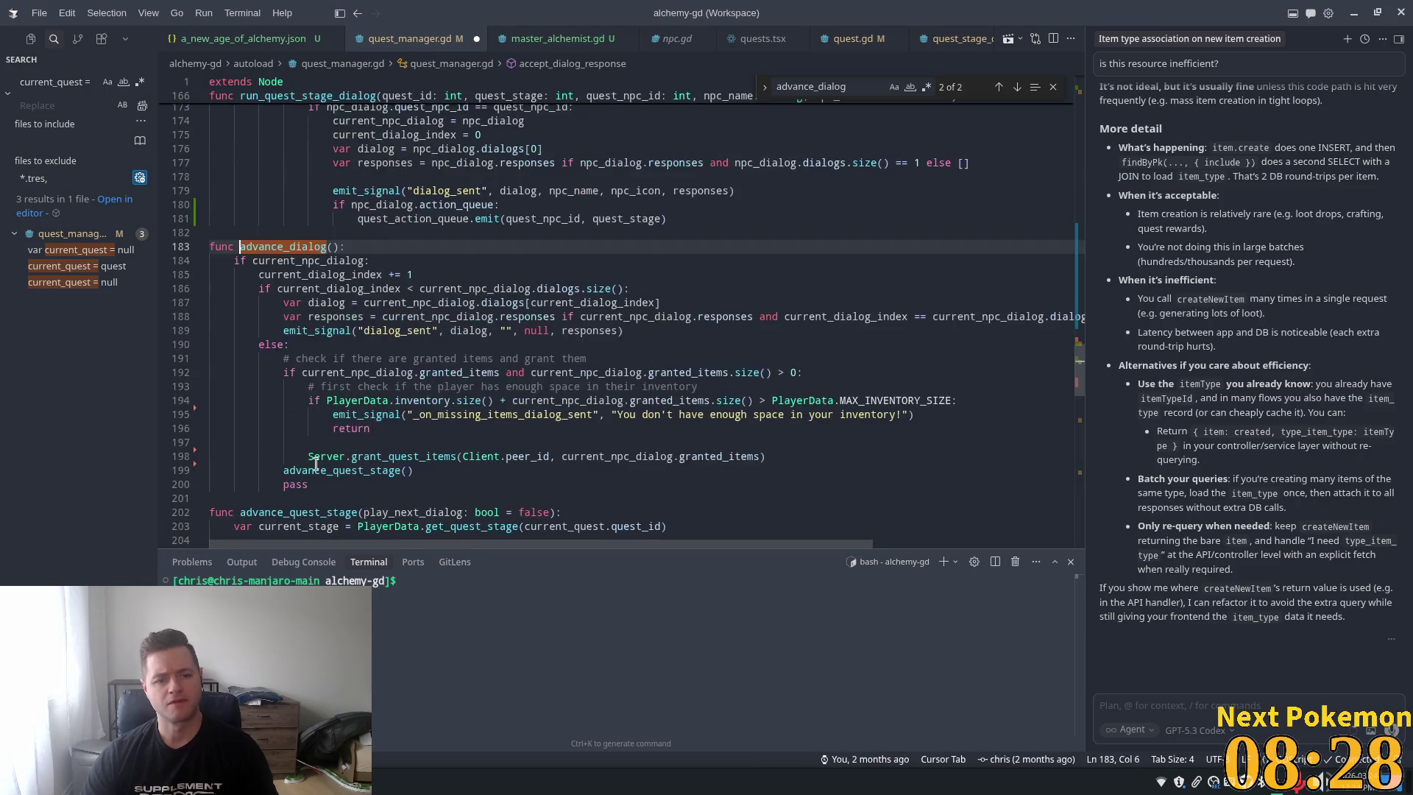
scroll(302, 308, "down", 1)
left_click(308, 310)
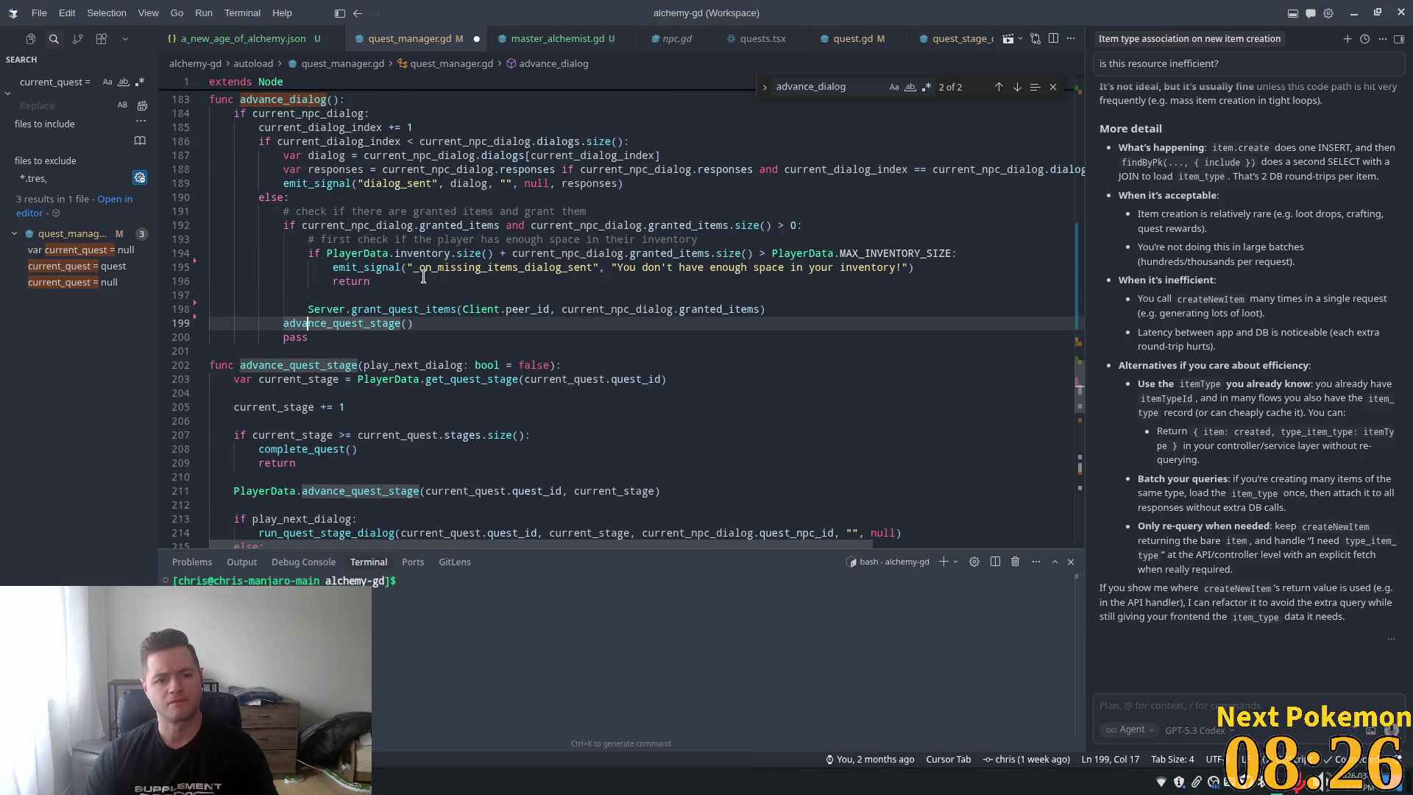
Add 'if current_npc_dialog.advances_quest:' after grant_quest_items and indent advance_quest_stage() under it
key("End")
key("Return")
key("BackSpace")
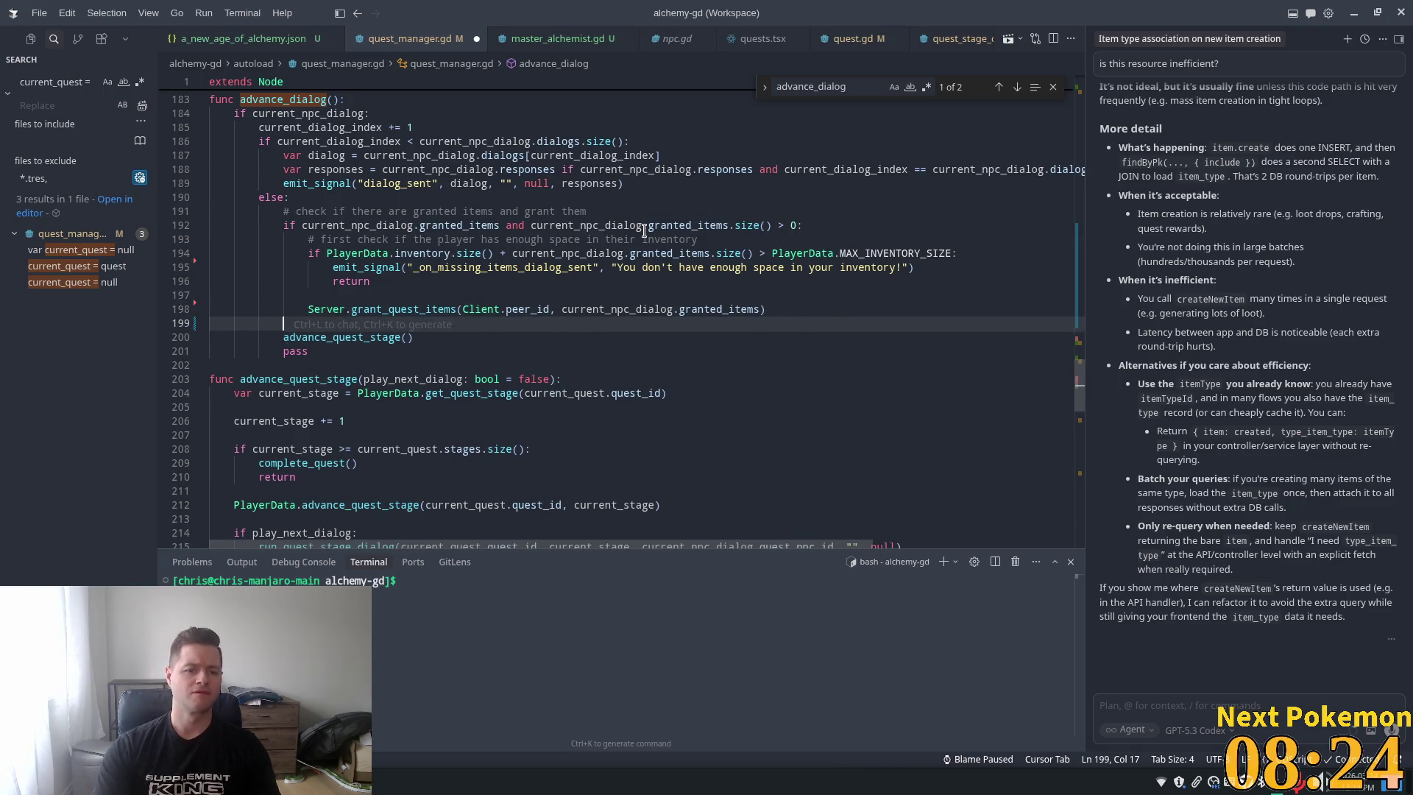
type("if (")
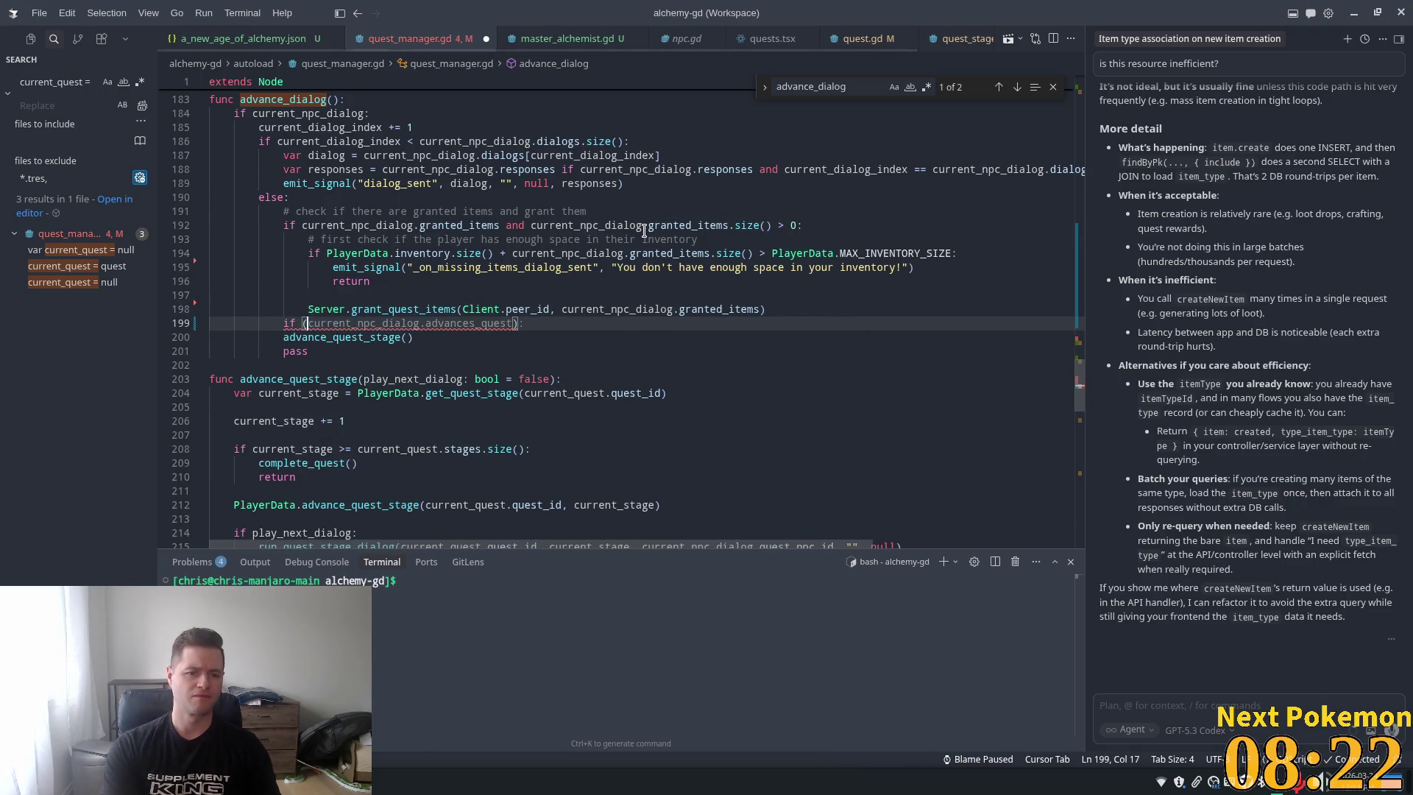
key("BackSpace")
type("current_npc_dialog.action_queue:")
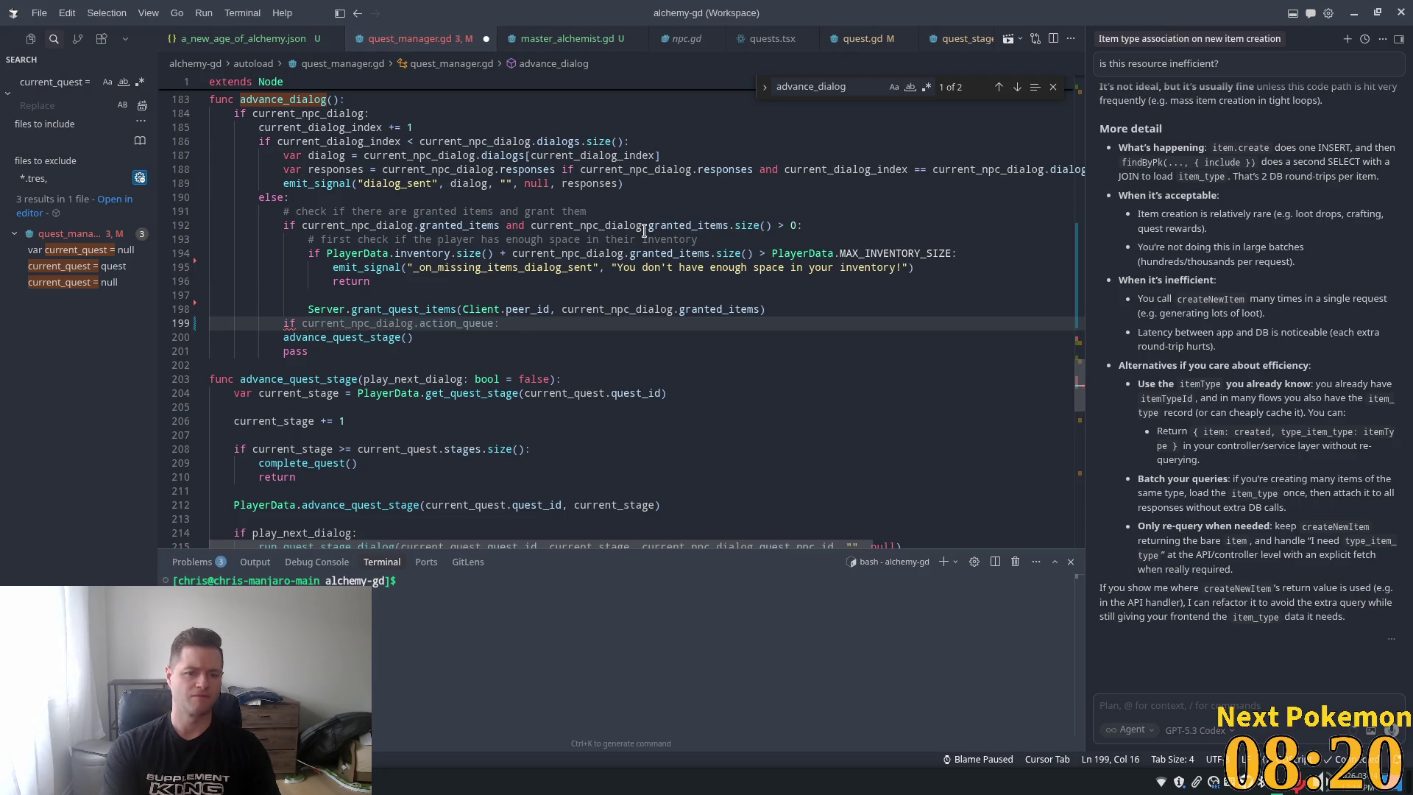
key("ctrl+shift+Left")
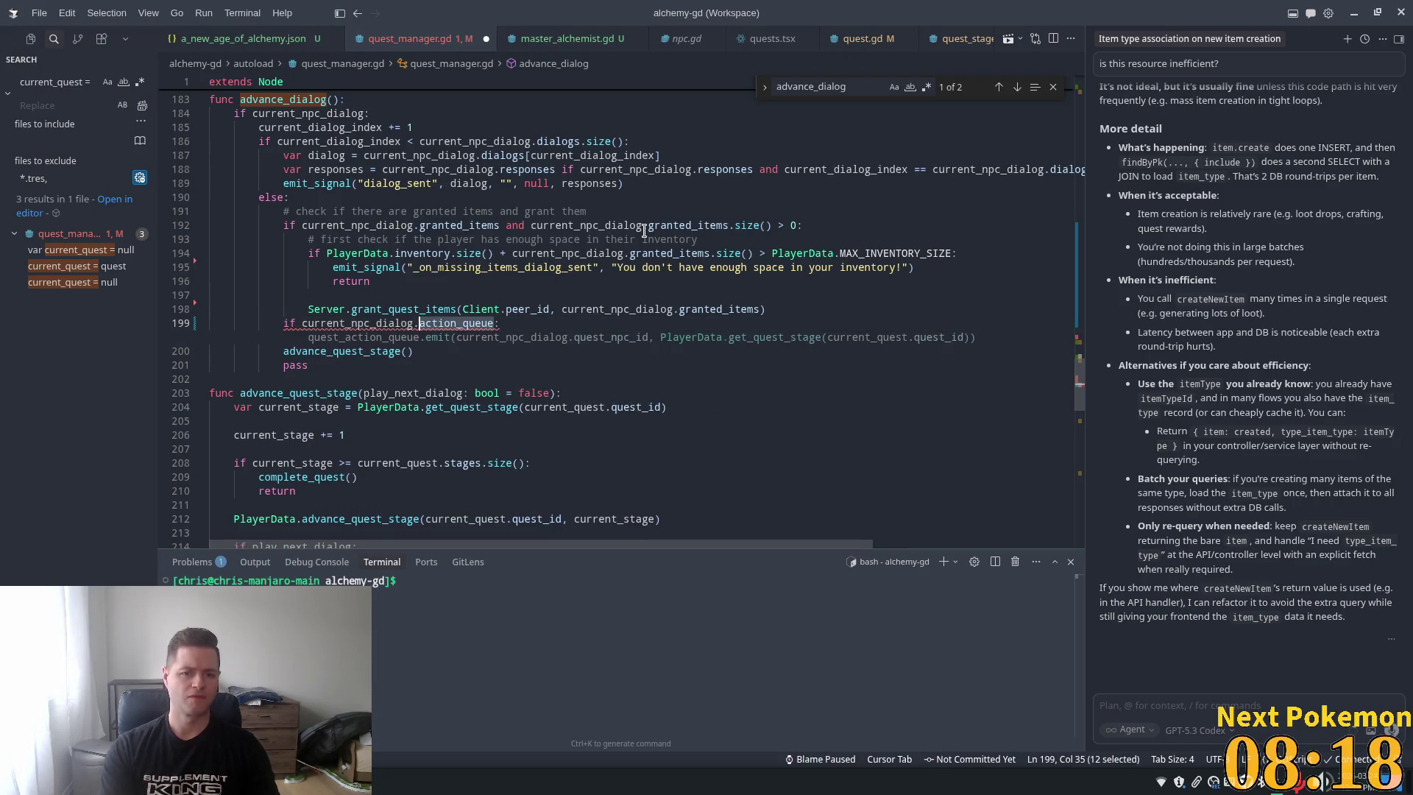
type("advances")
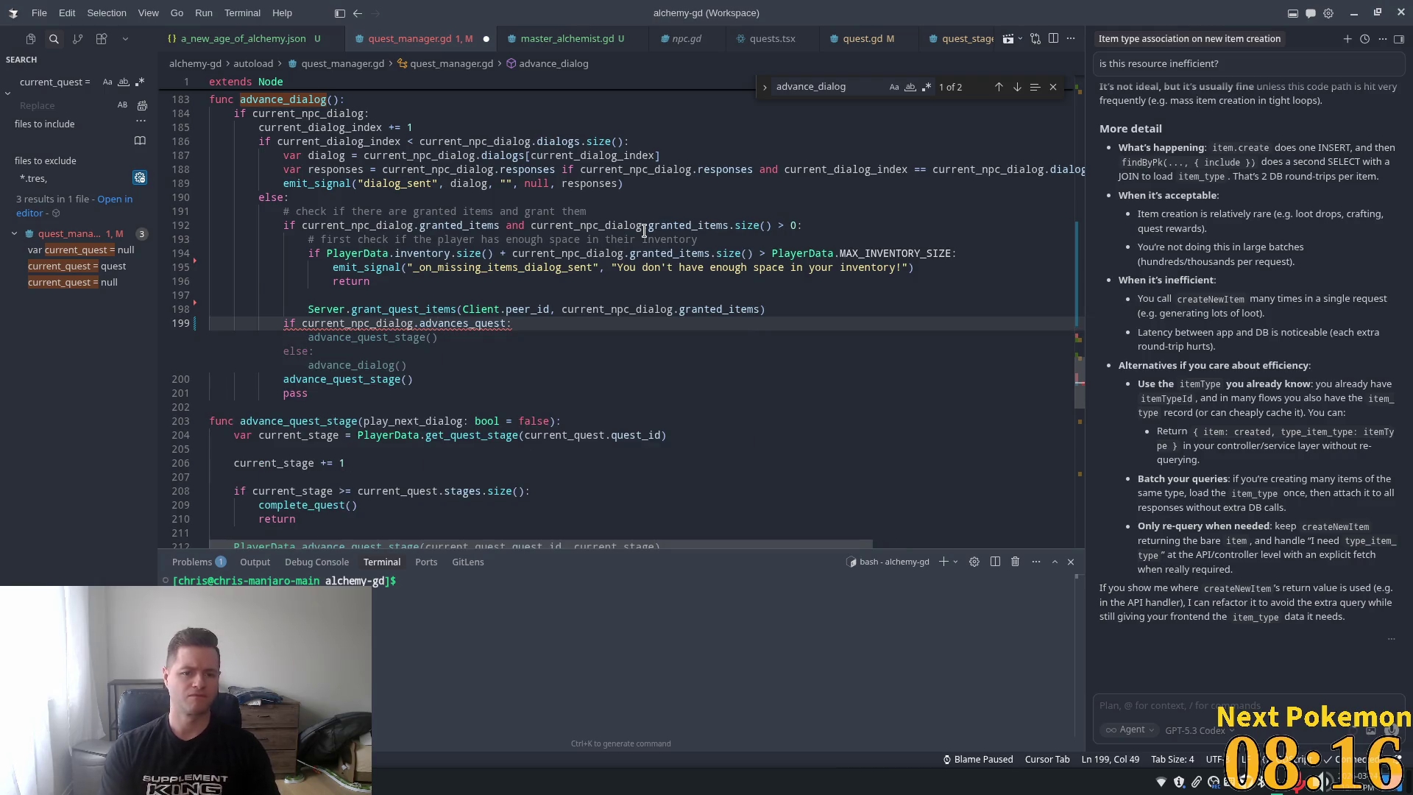
key("Down")
key("Home")
key("Tab")
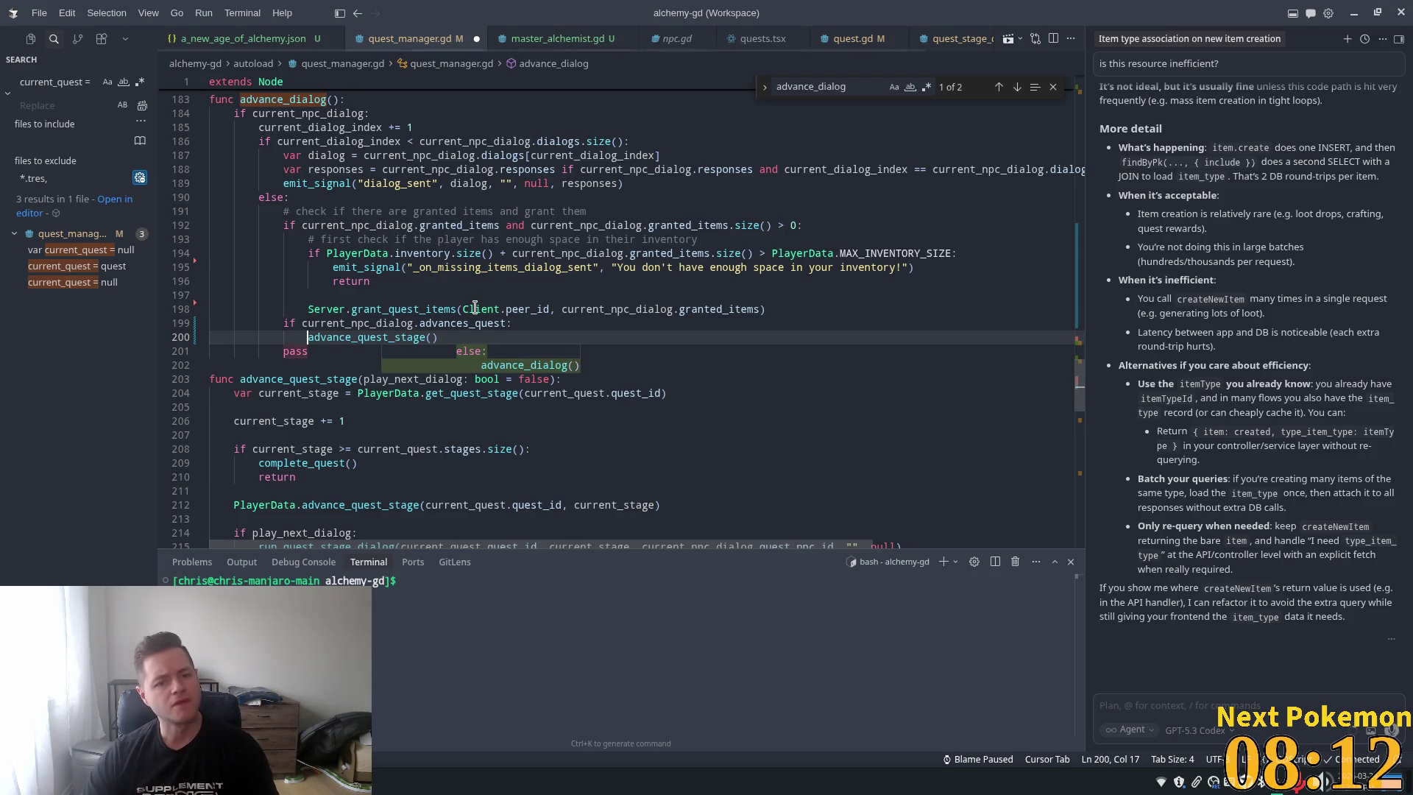
key("End")
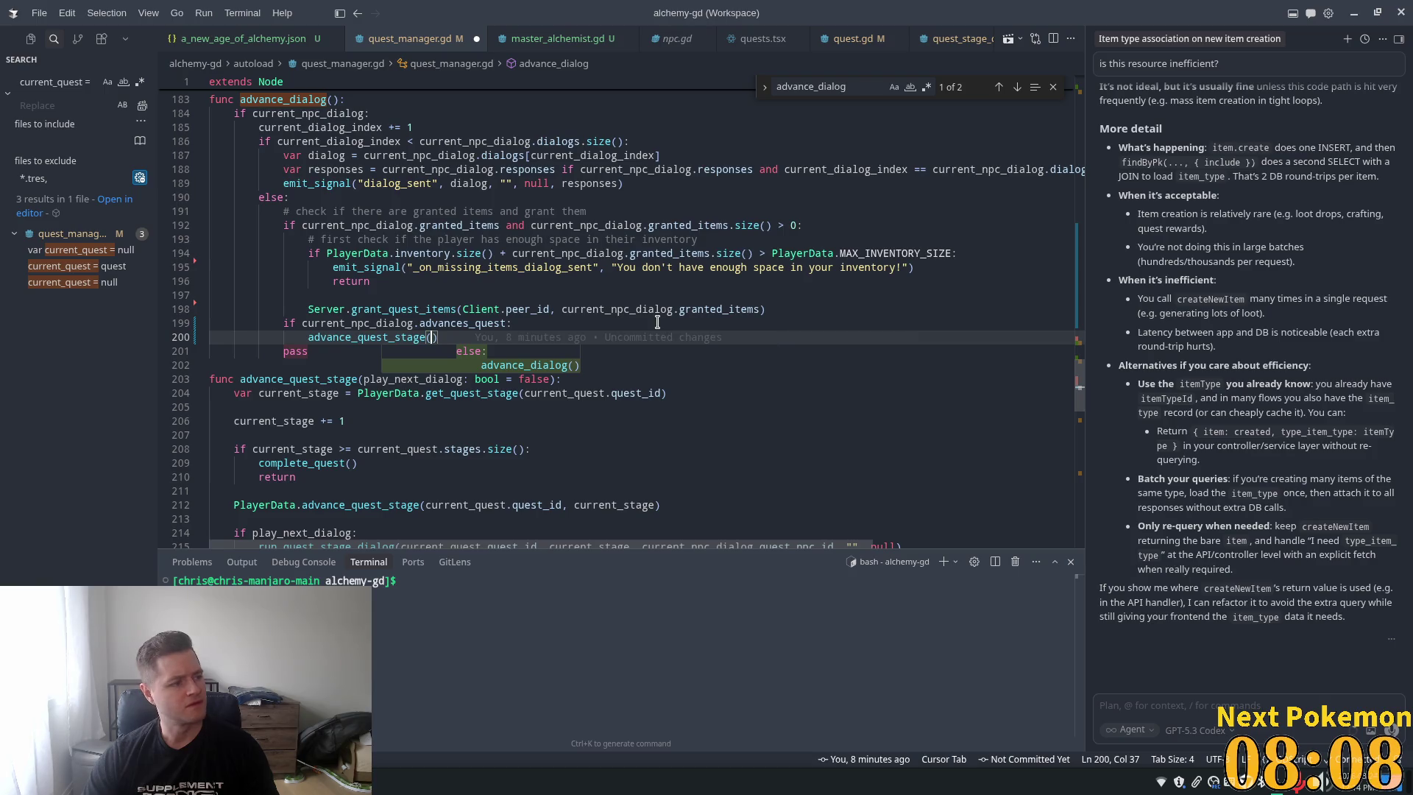
Dismiss the inline else suggestion and return to the Godot editor
left_click(574, 267)
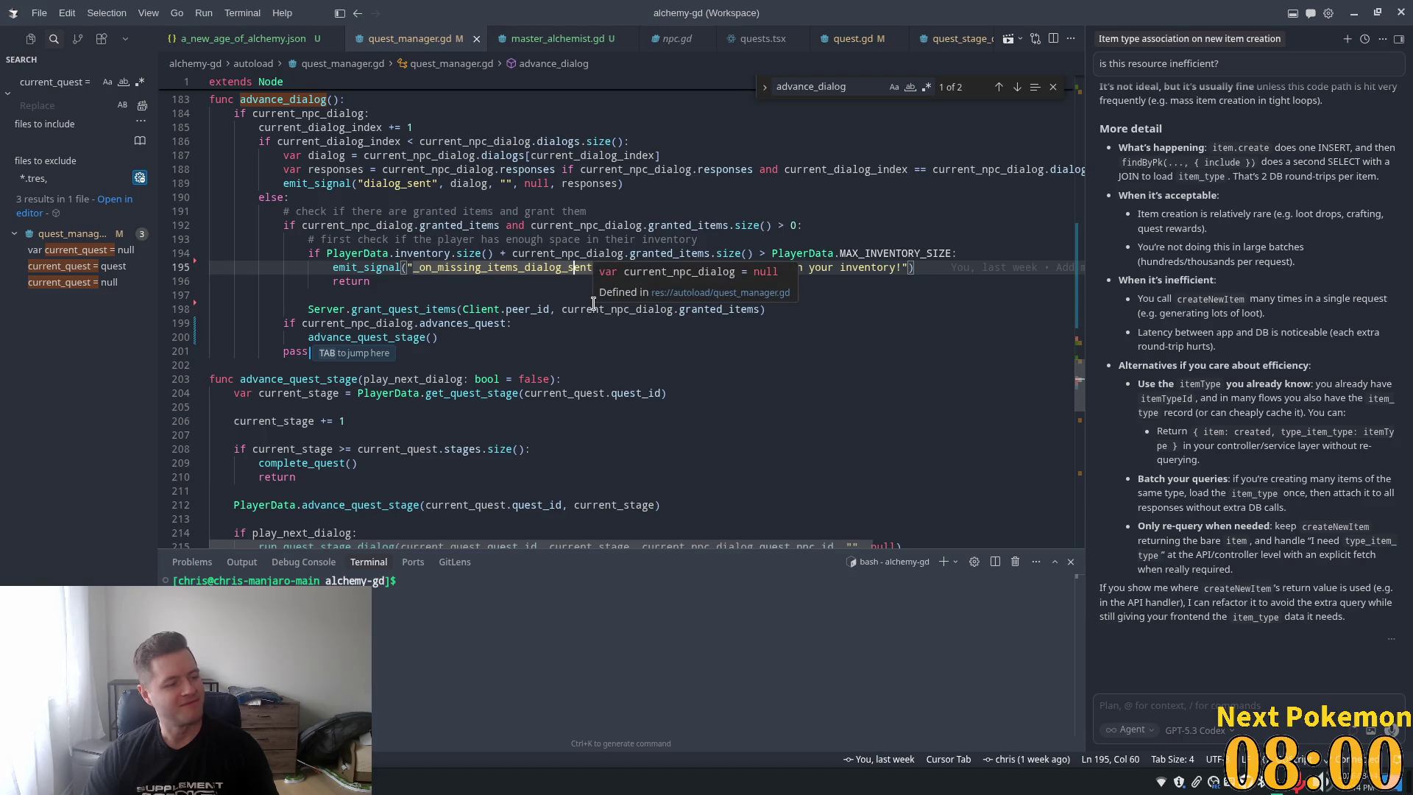
left_click(527, 279)
left_click(485, 337)
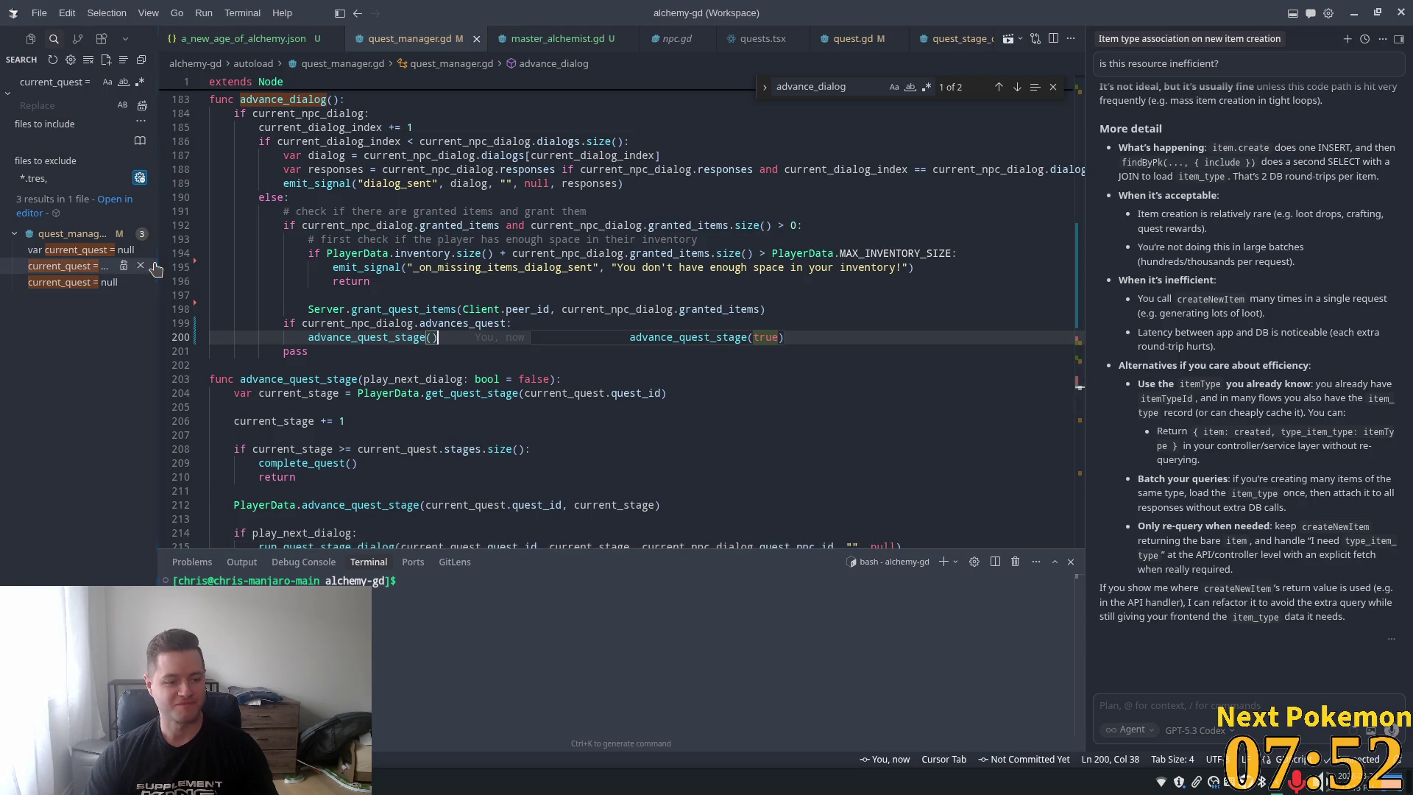
left_click(379, 786)
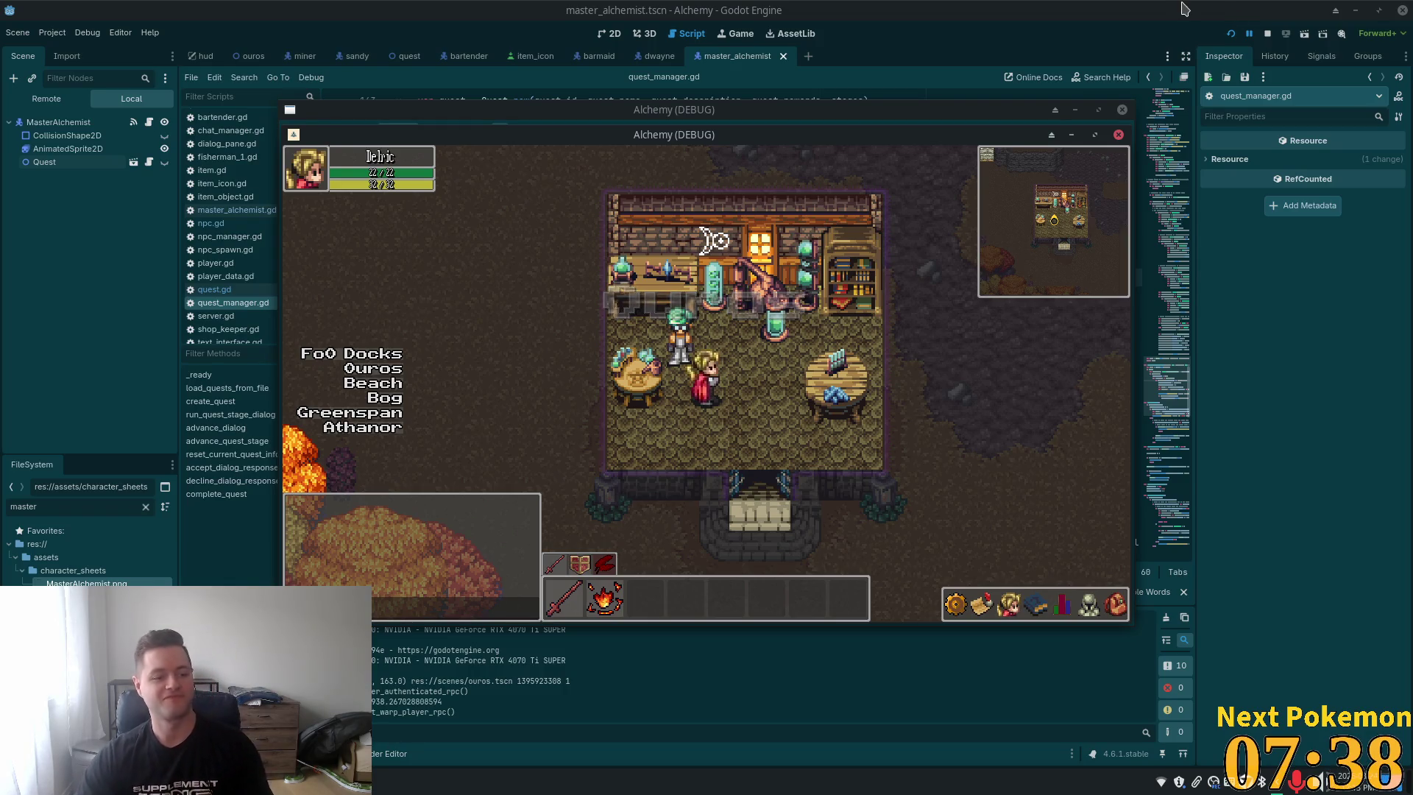
Talk to the Master Alchemist, walk out, log out via the Escape menu, and stop the game with F8
left_click(682, 339)
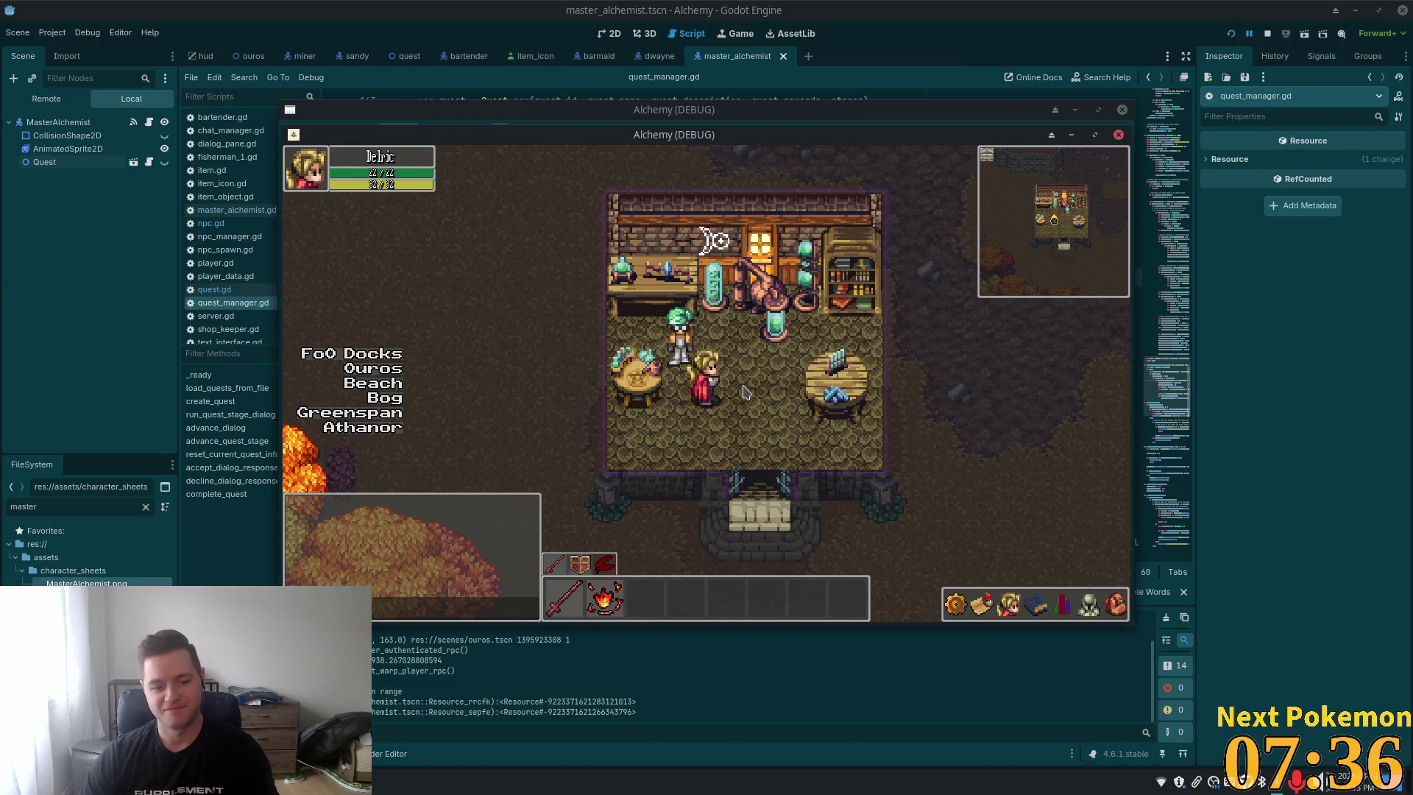
key("s")
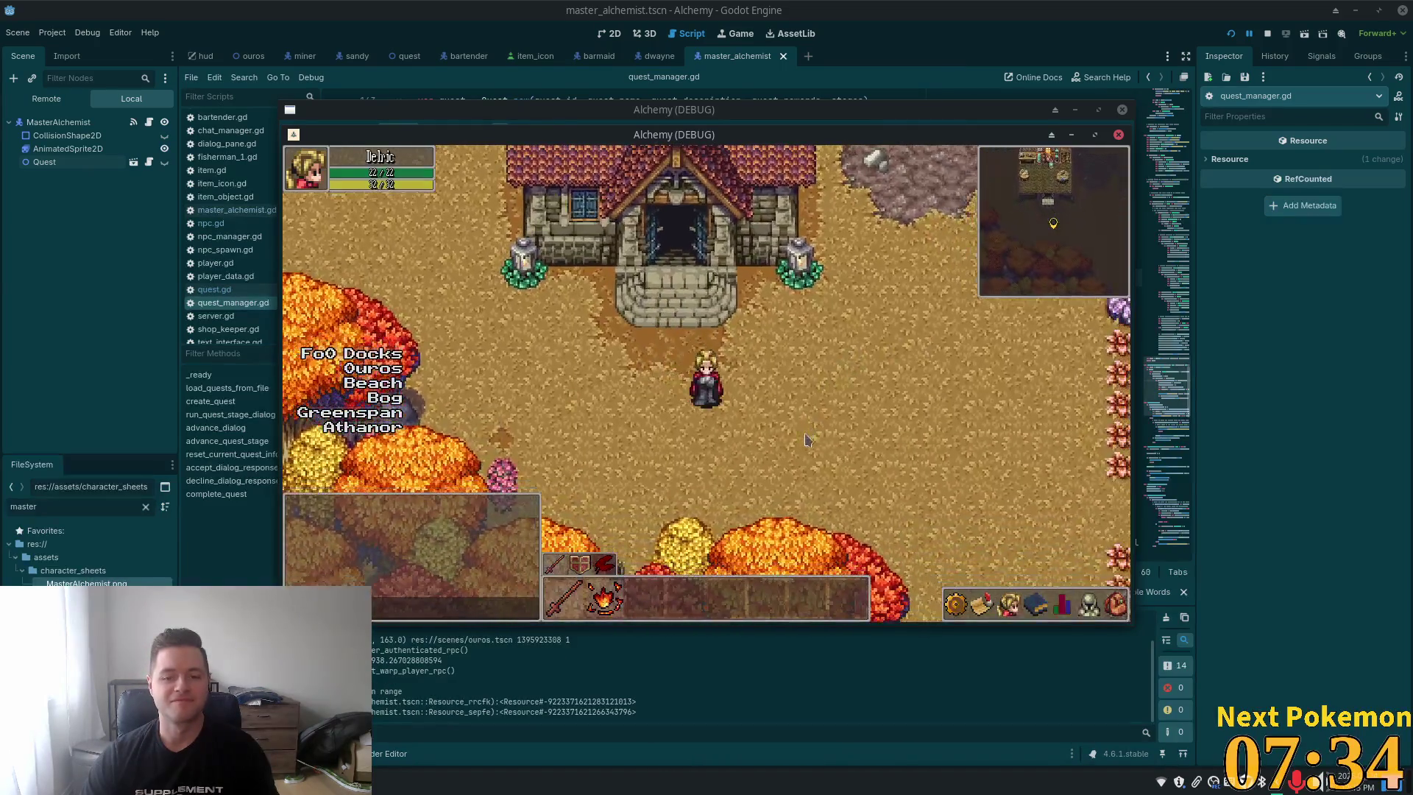
key("Escape")
left_click(956, 452)
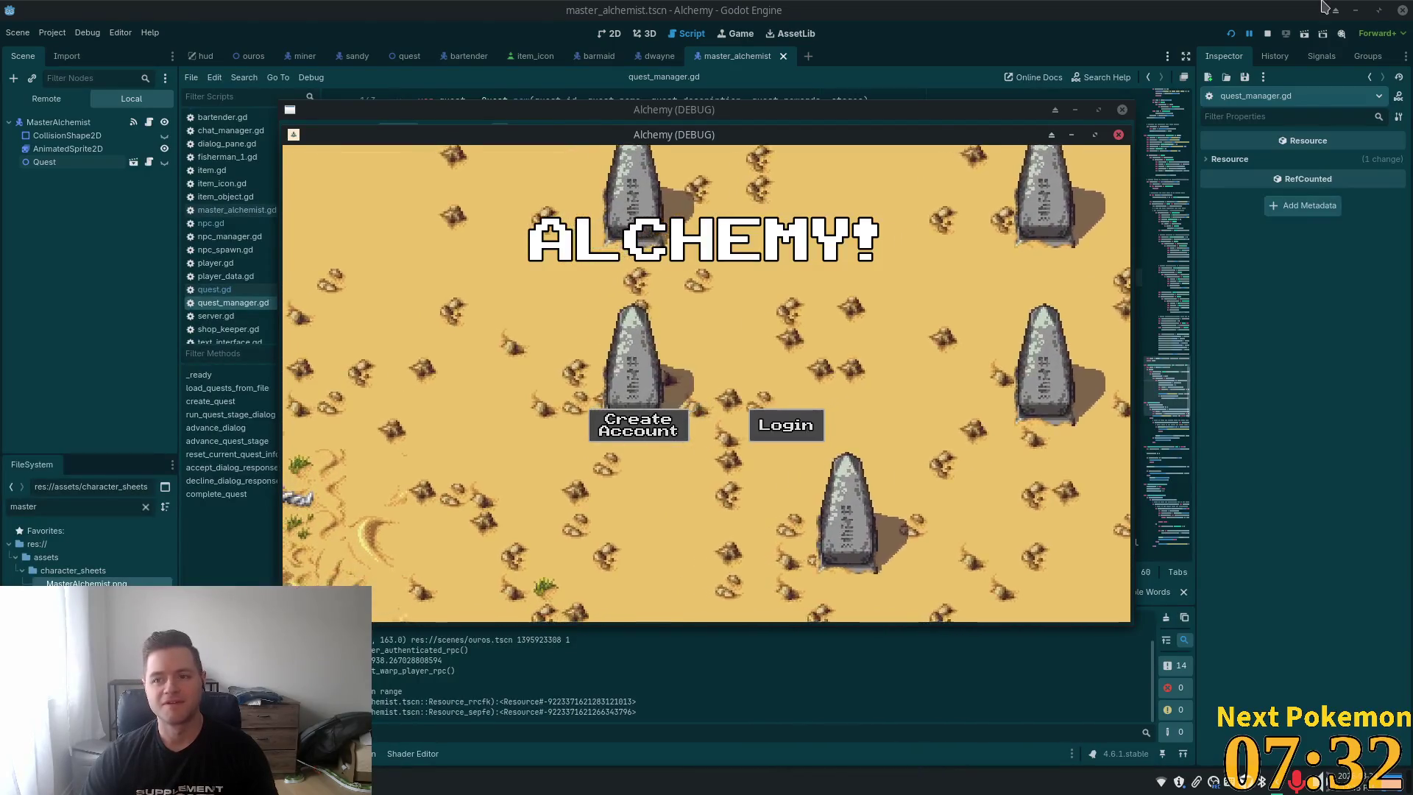
key("F8")
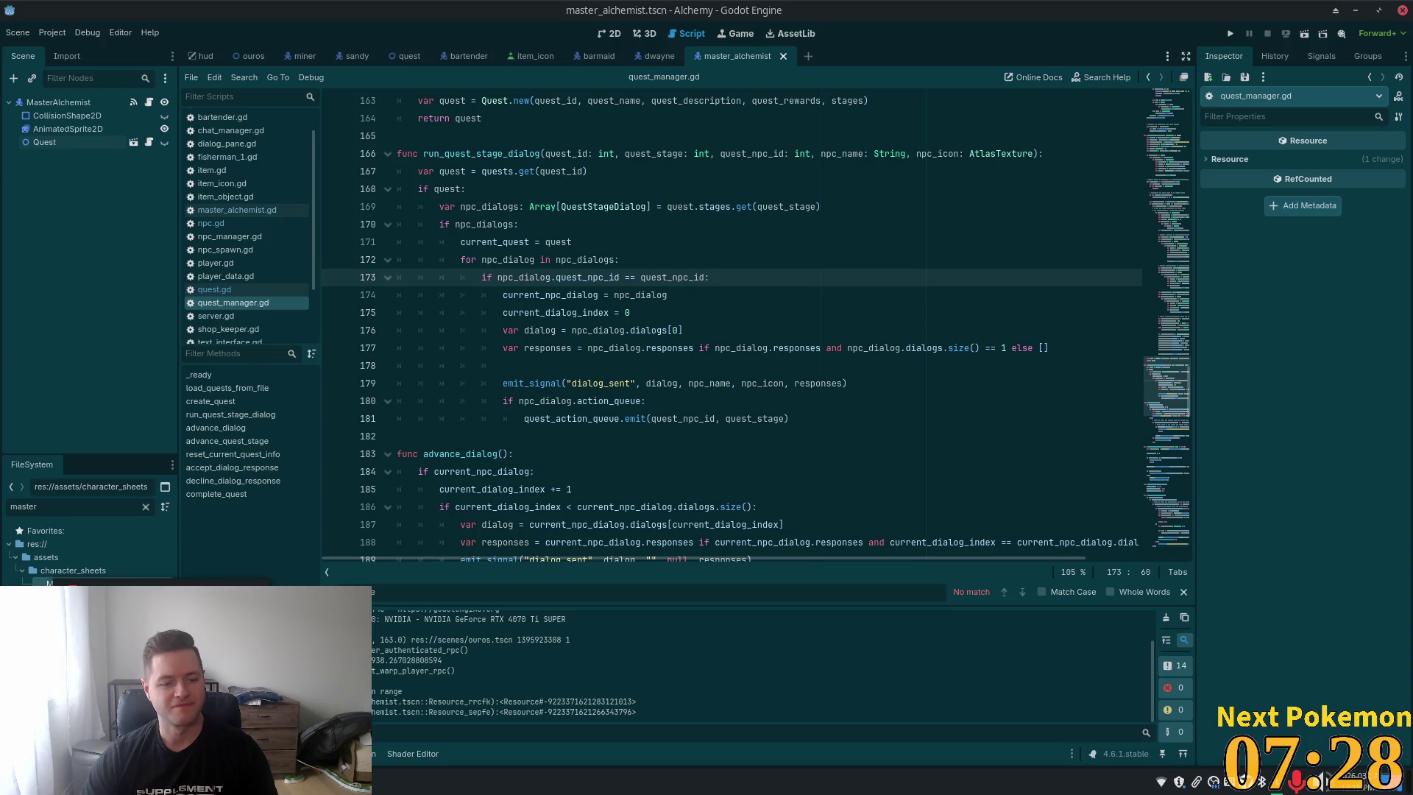
key("alt+Tab")
Log in to phpMyAdmin with the saved database login
left_click(694, 265)
left_click(758, 306)
left_click(736, 310)
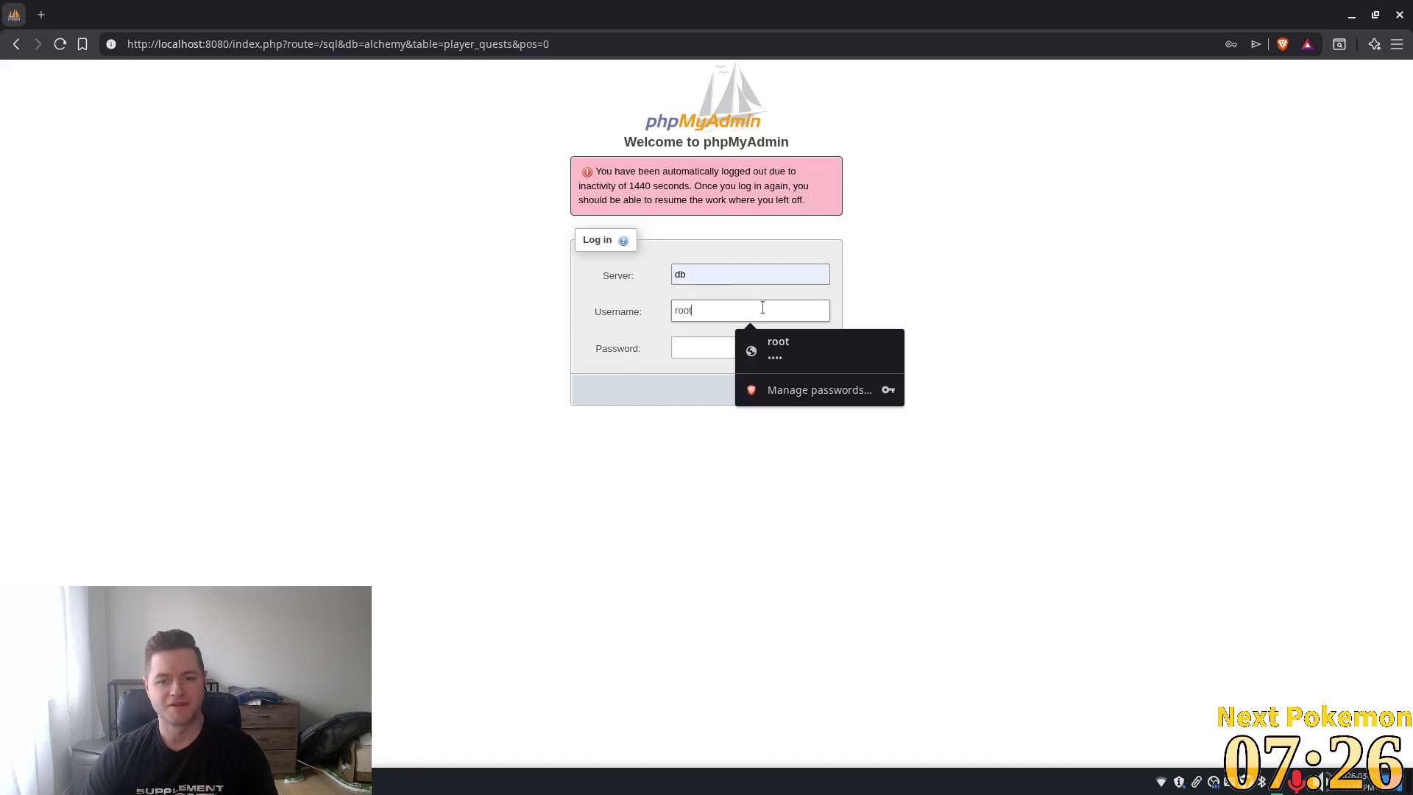
left_click(827, 360)
left_click(812, 392)
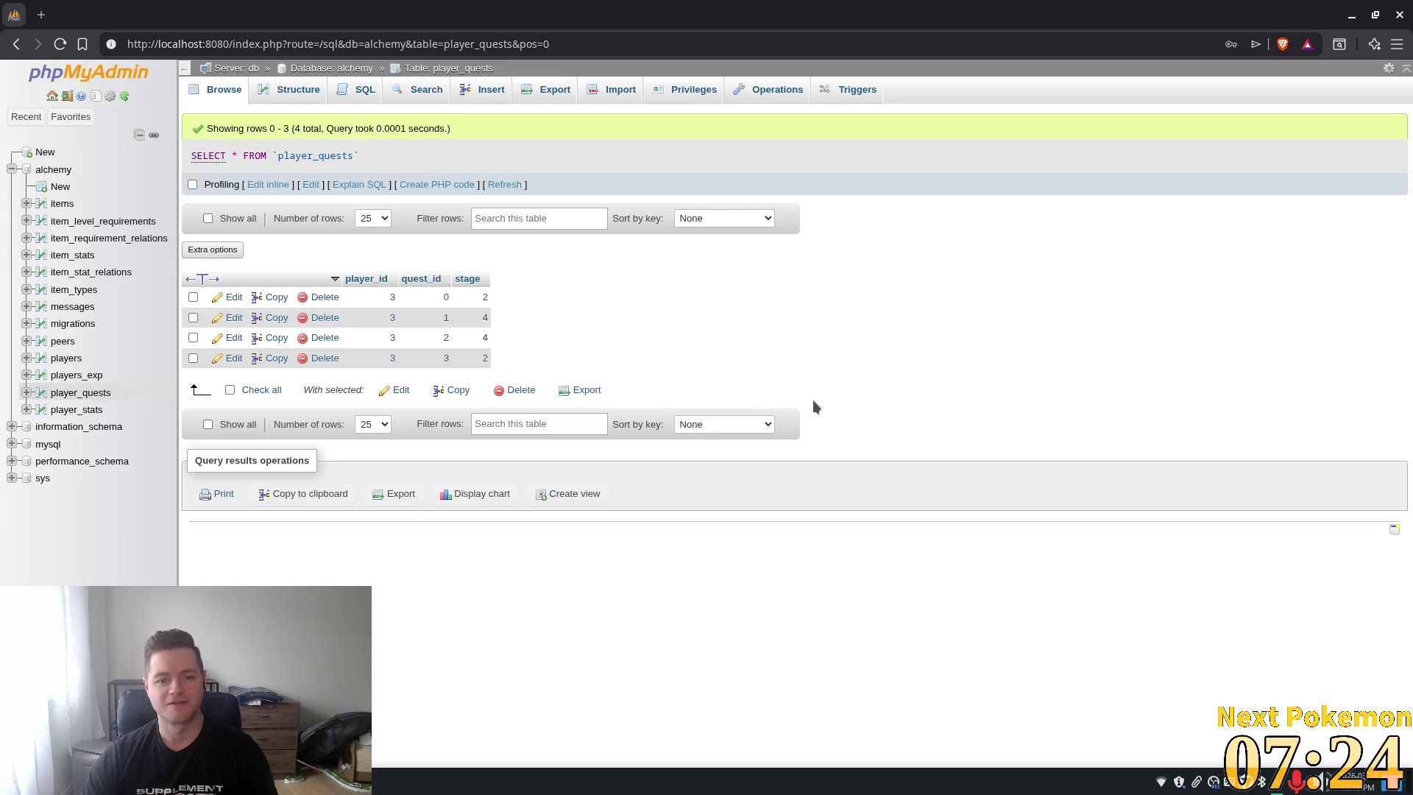
Delete the player_quests row with quest_id 3 and run the game again in Godot
left_click(313, 360)
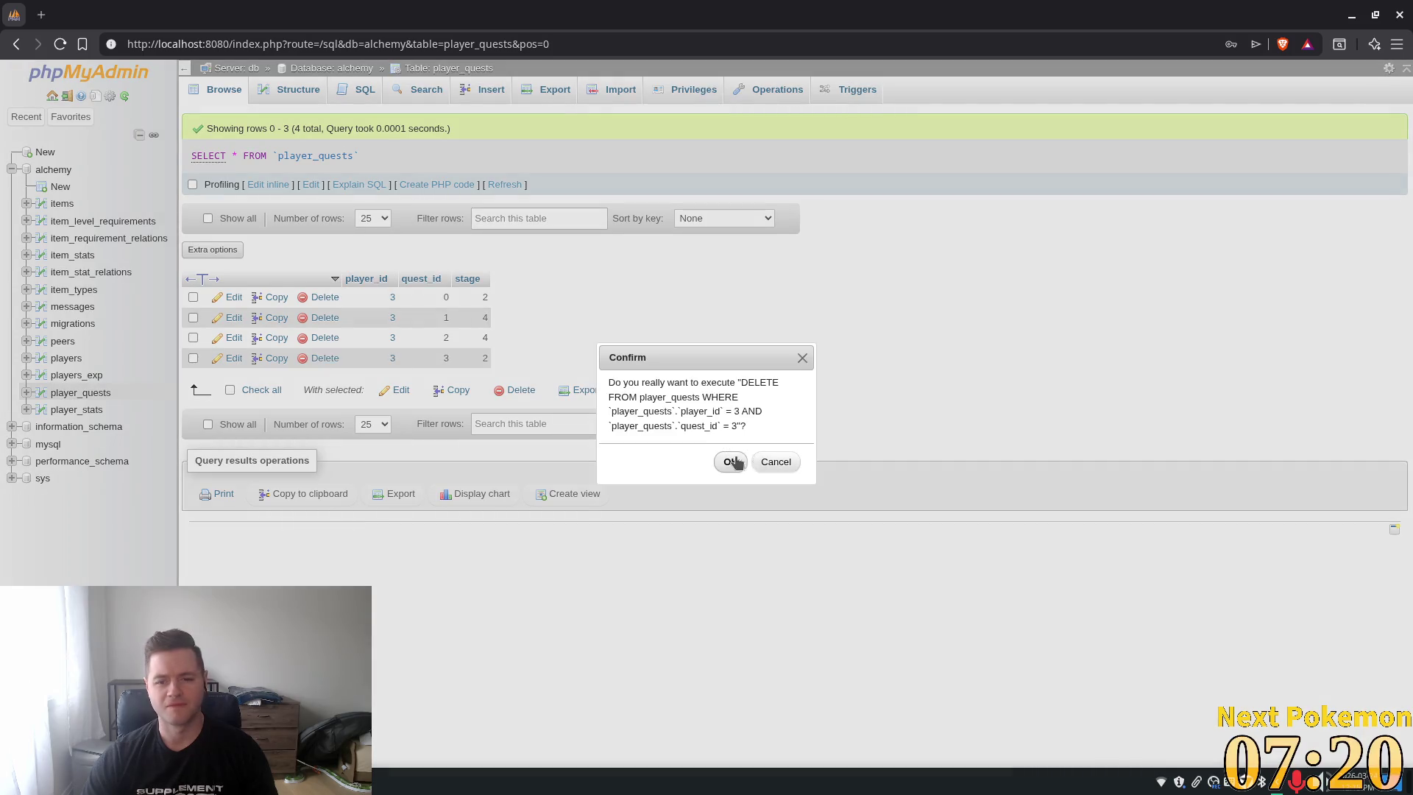
left_click(727, 462)
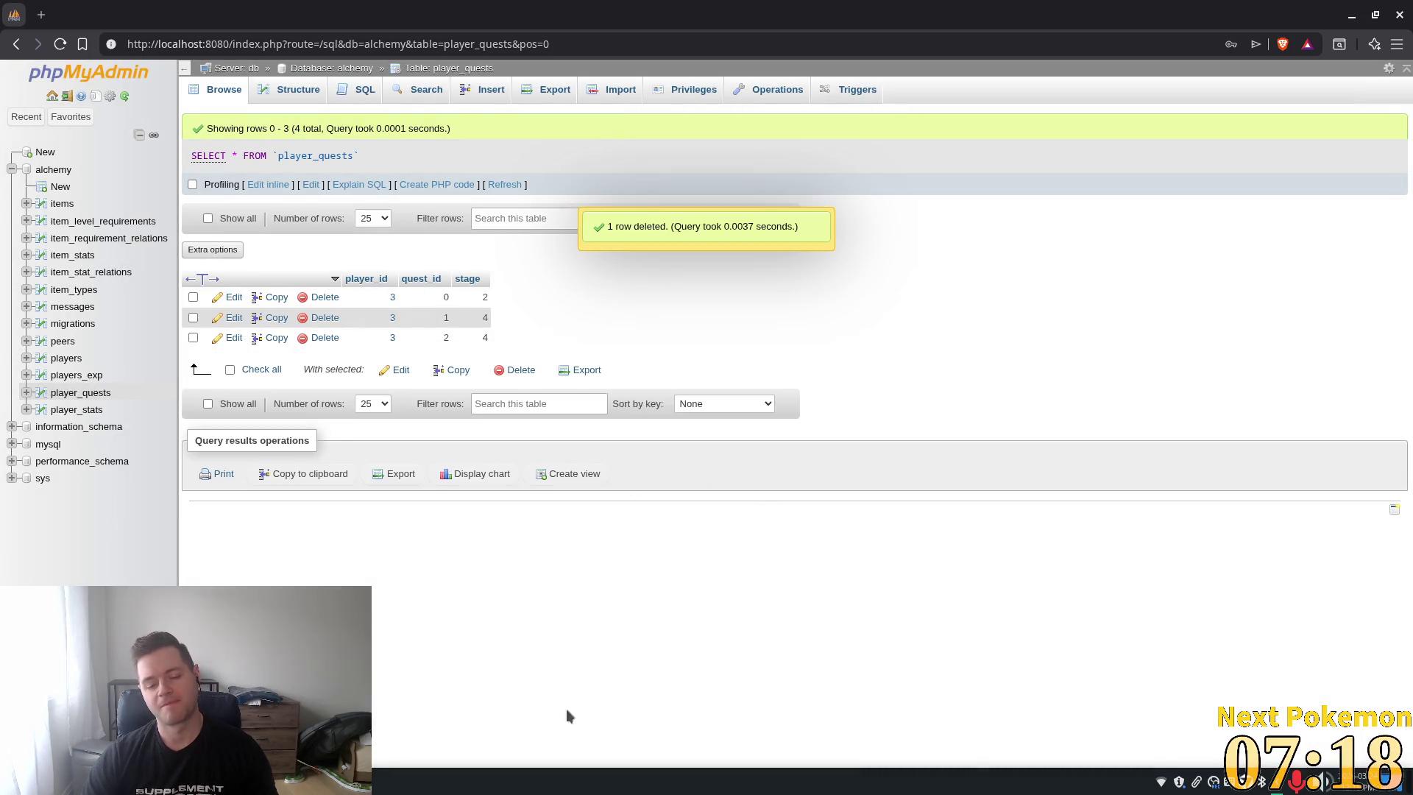
key("alt+Tab")
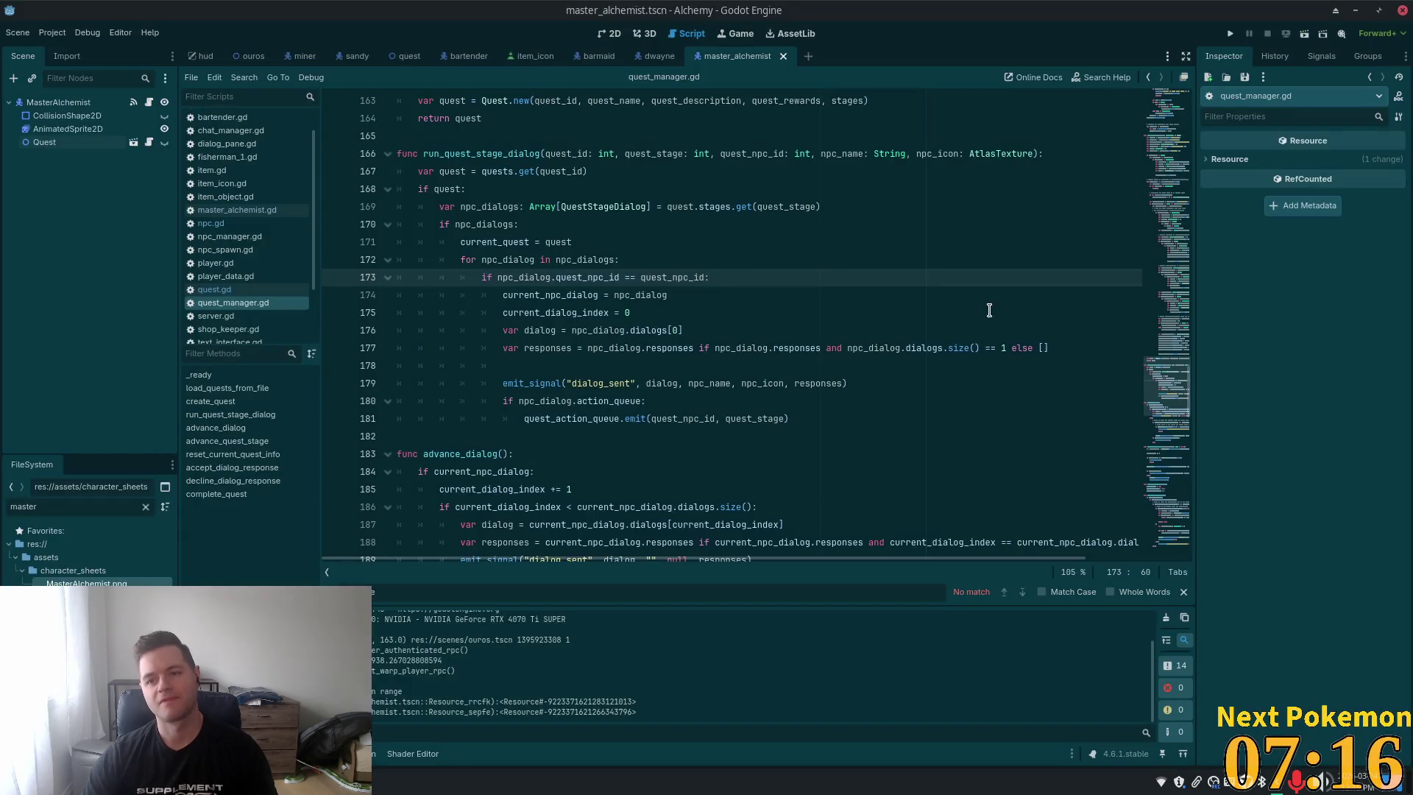
left_click(1229, 37)
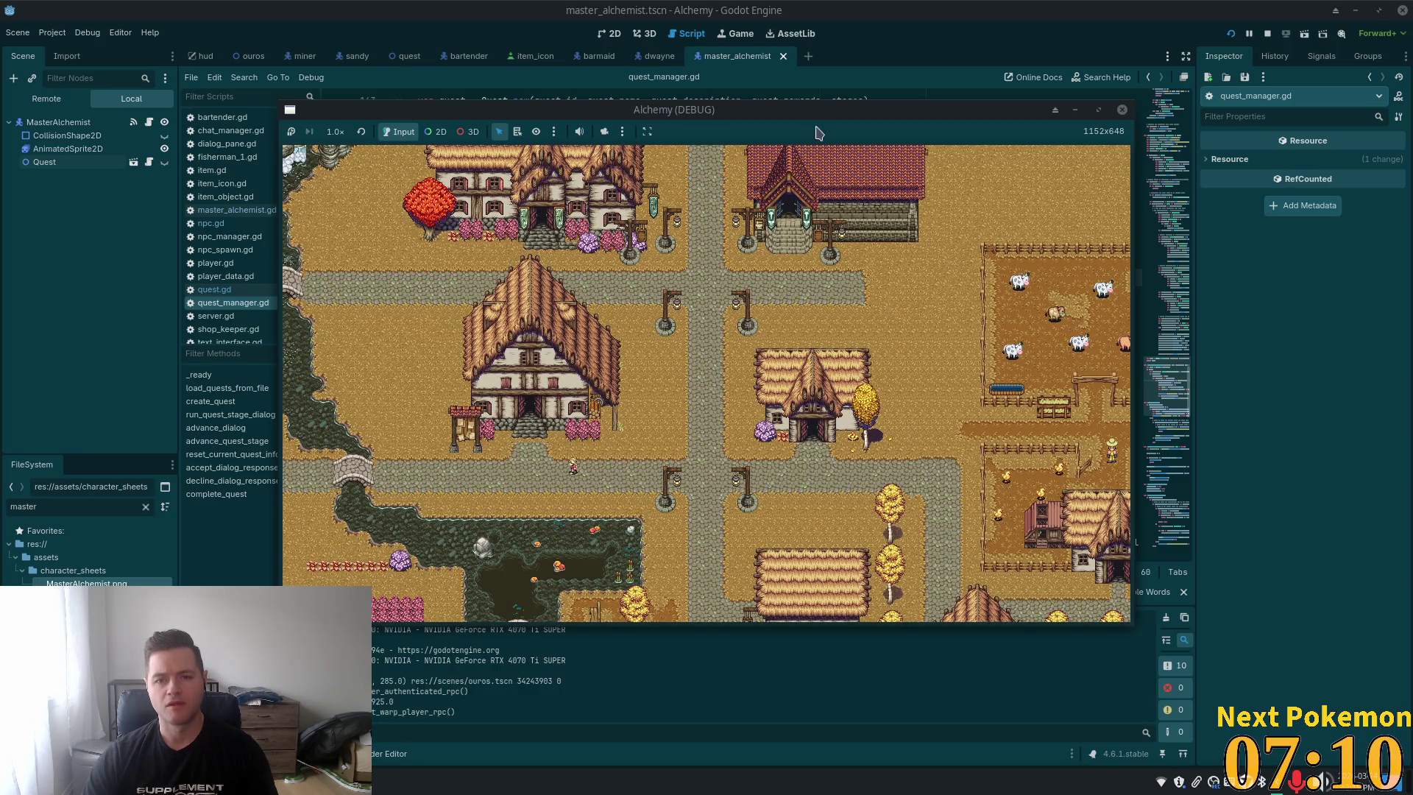
Move the town-map window aside, play through Dwayne's dialogue, and talk to him again
left_click_drag(806, 113, 568, 207)
left_click(856, 306)
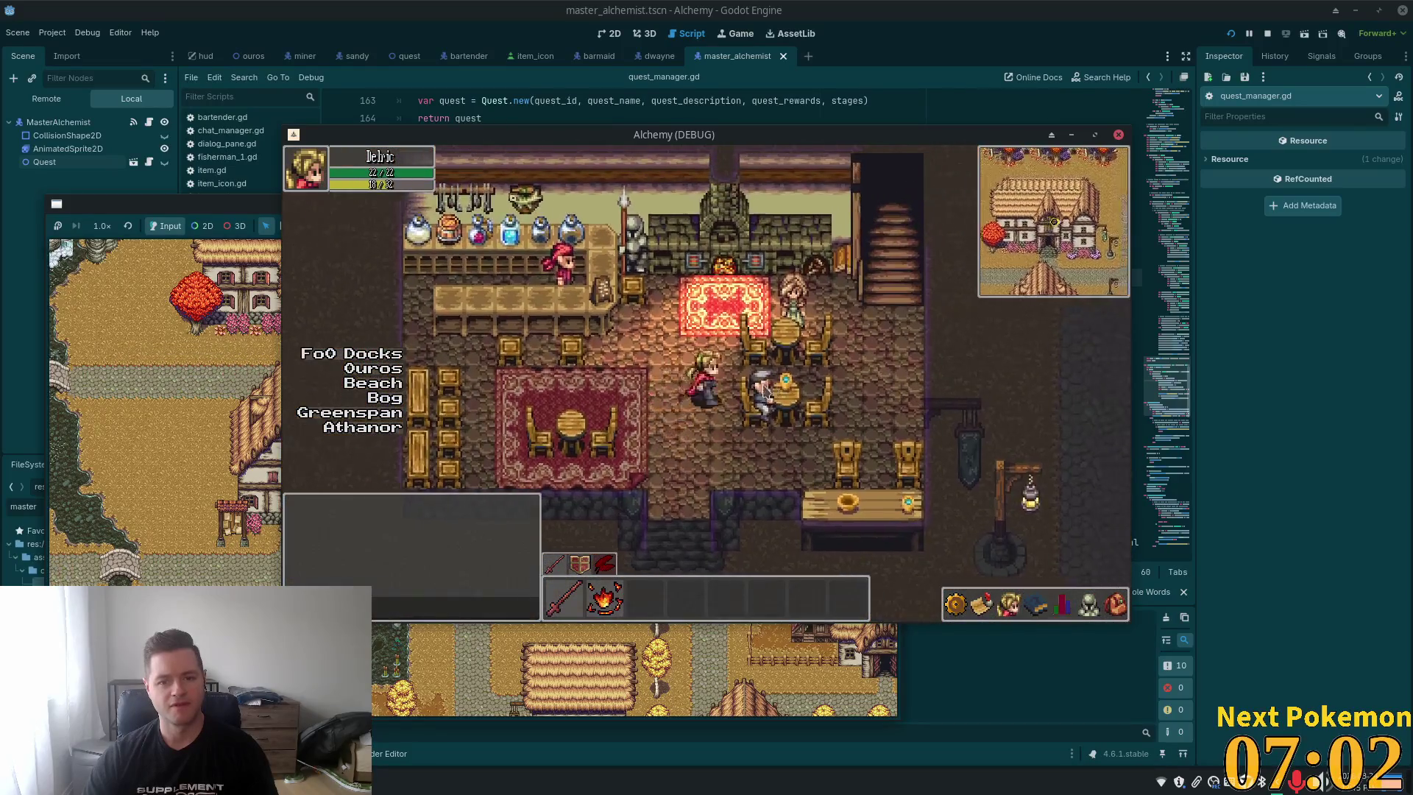
left_click(747, 418)
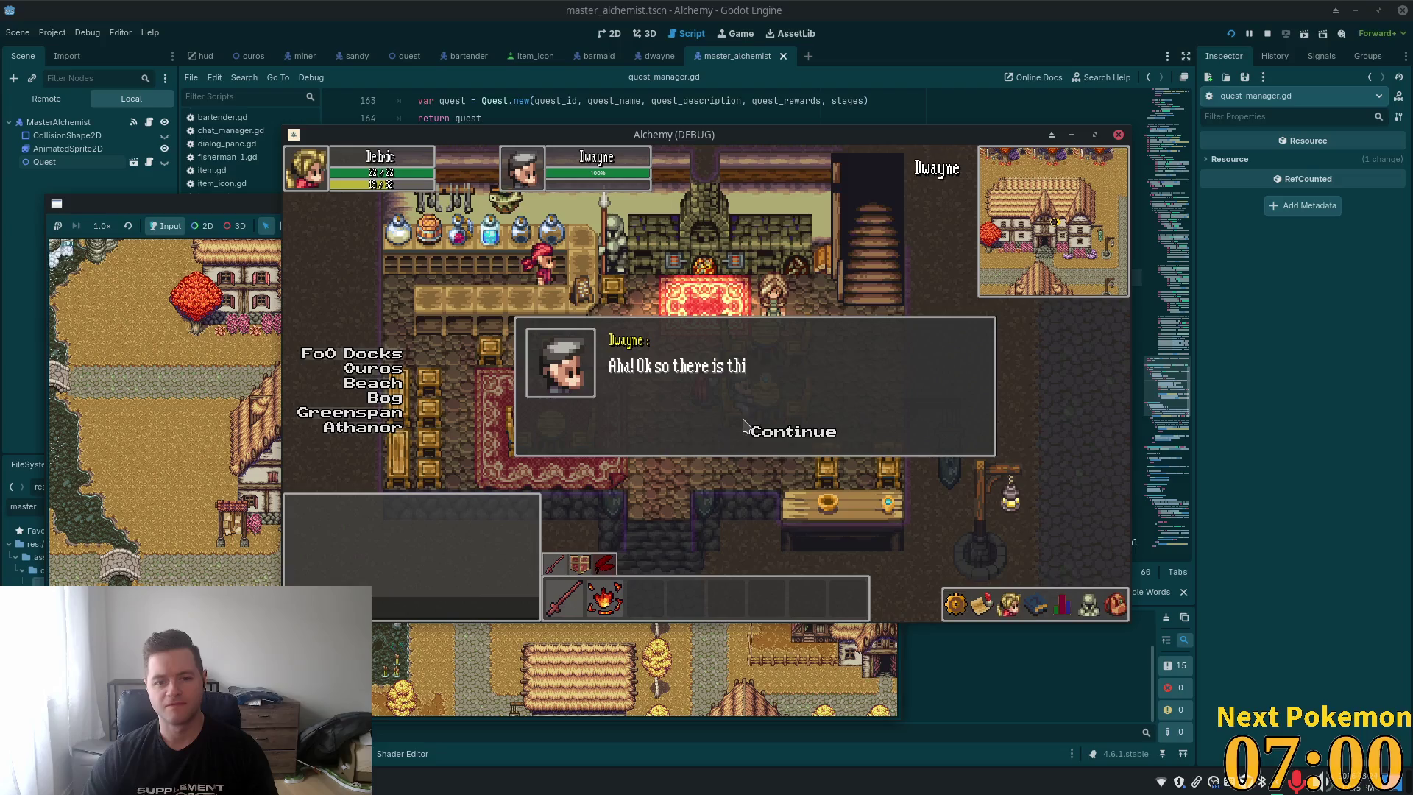
left_click(762, 436)
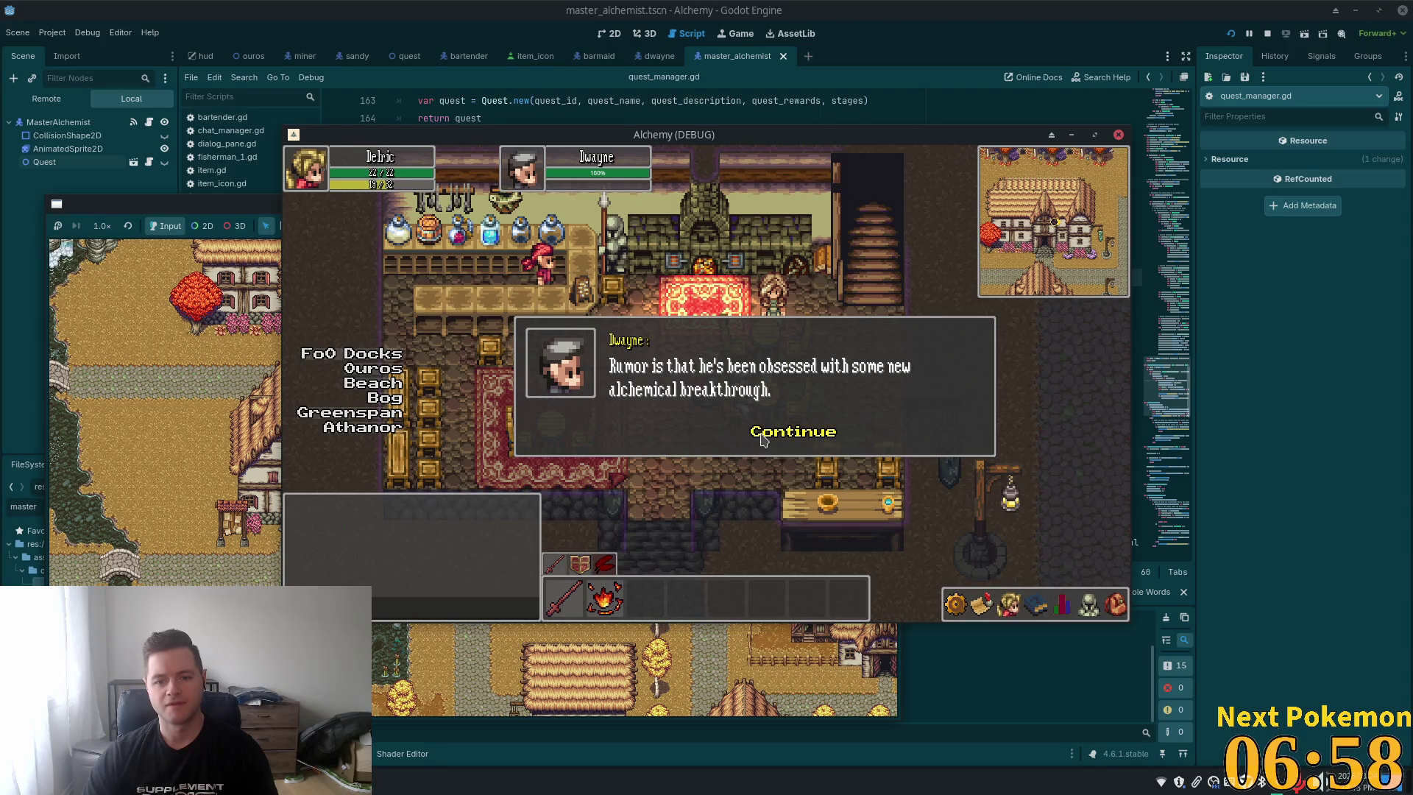
left_click(762, 435)
left_click(762, 436)
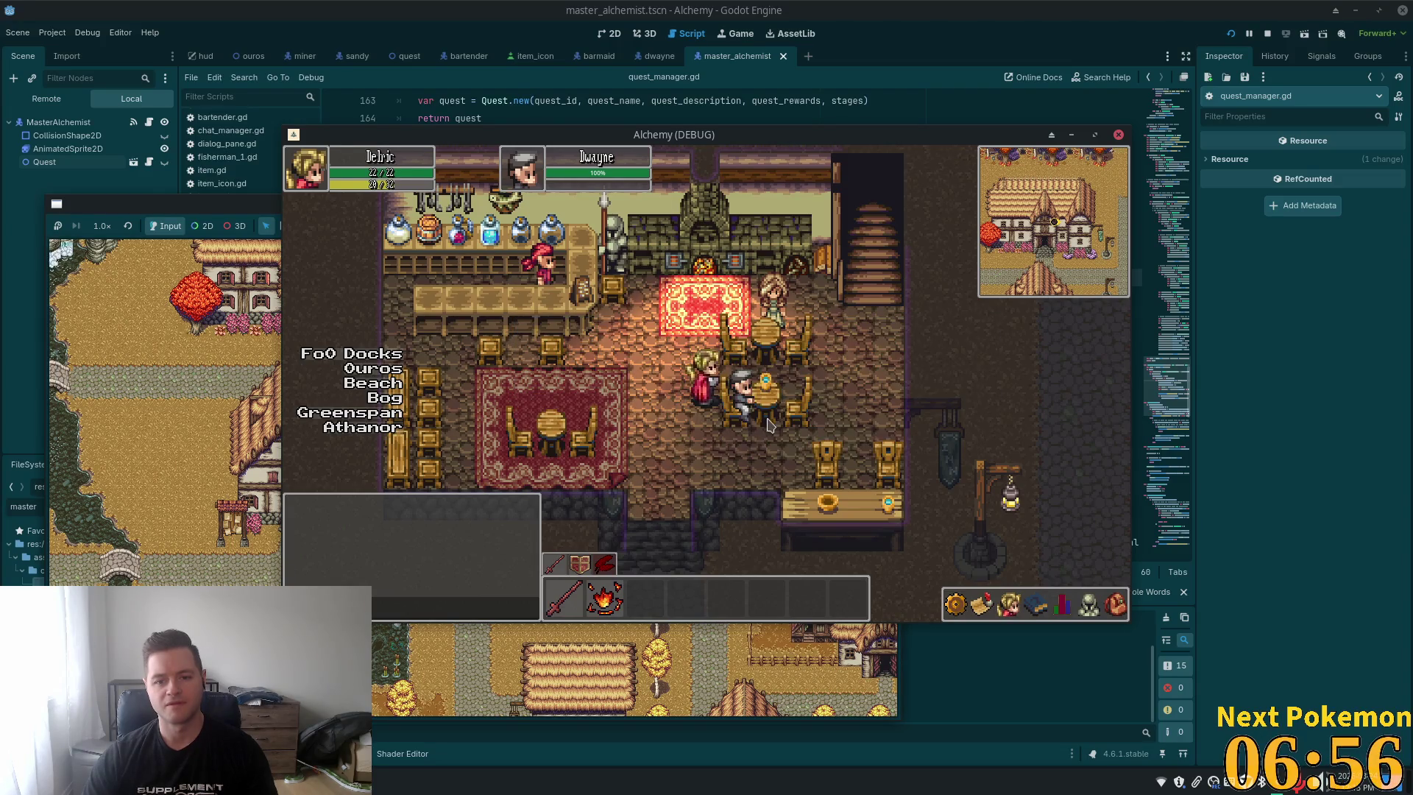
left_click(764, 362)
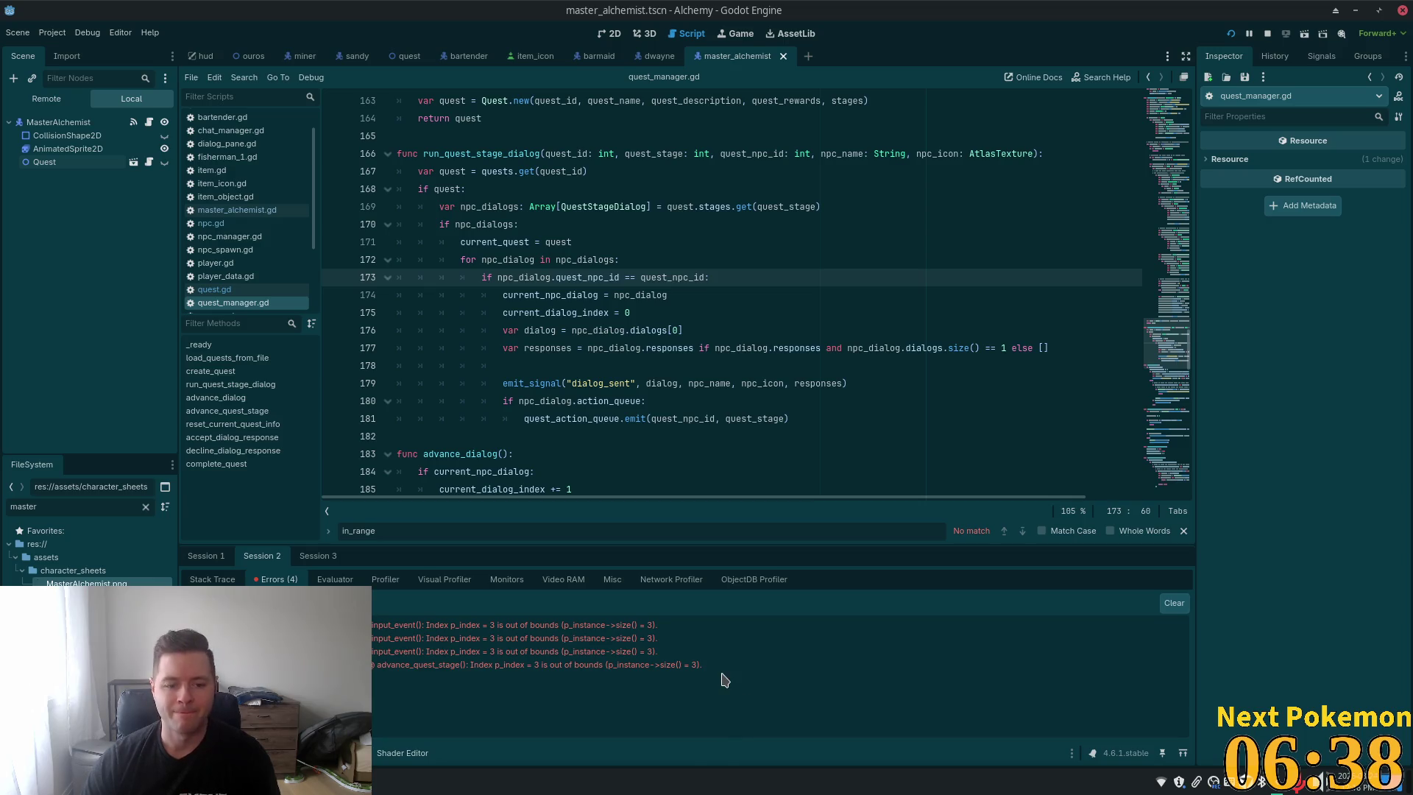
Bring the Alchemy (DEBUG) game window showing Dwayne's dialog back to the front
mouse_move(500, 670)
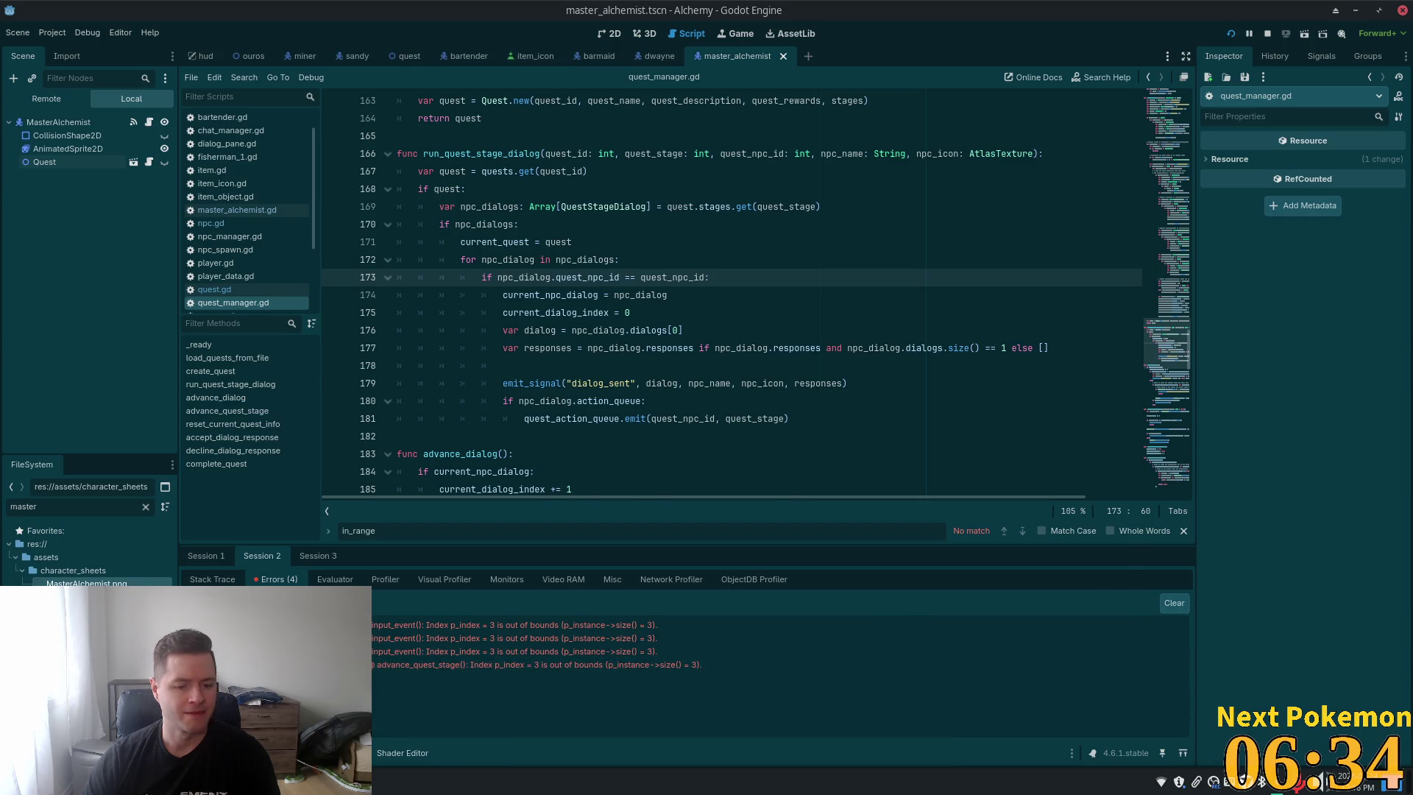
key("alt+Tab")
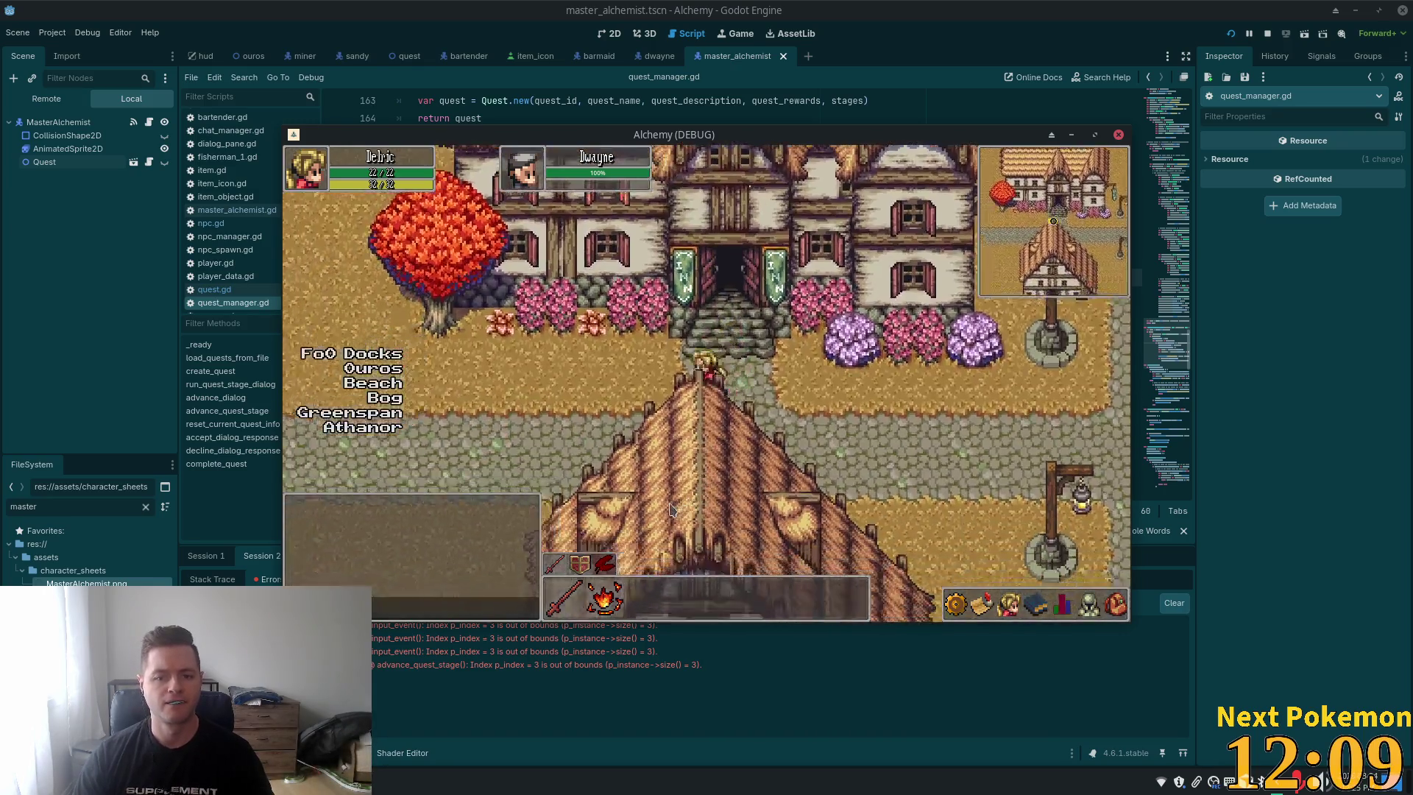
Walk the player south and west from the inn into the alchemist's shop
key("Down")
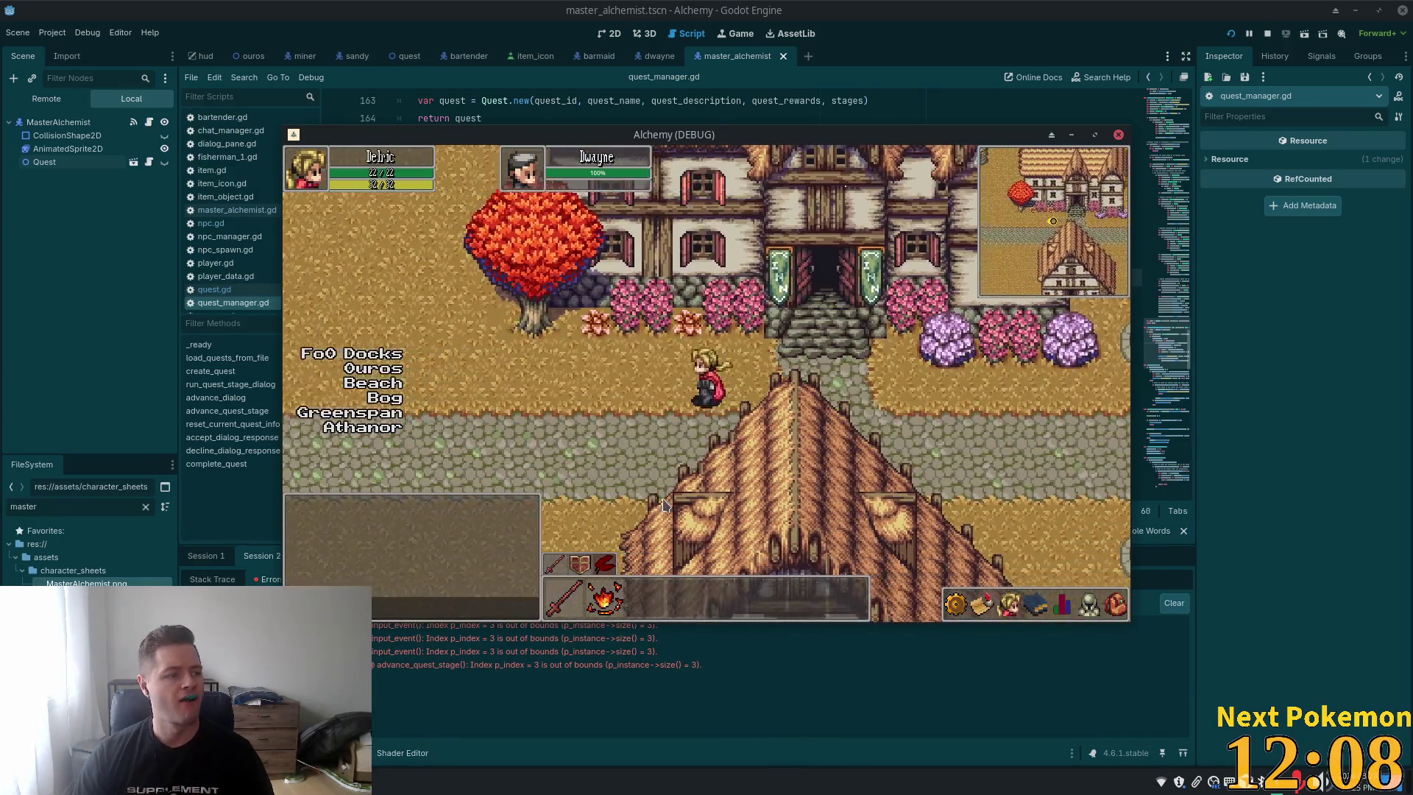
key("Left")
key("Left")
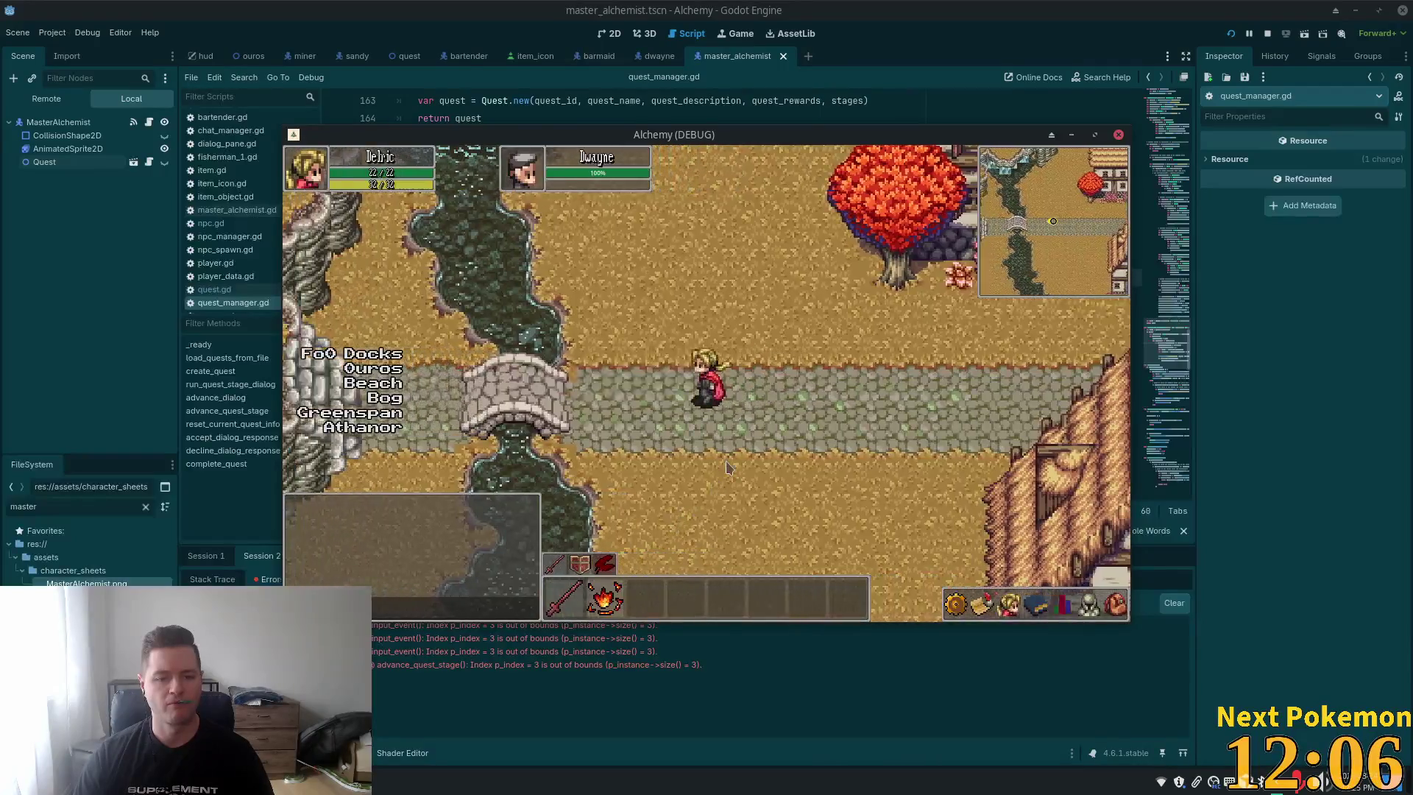
key("Down")
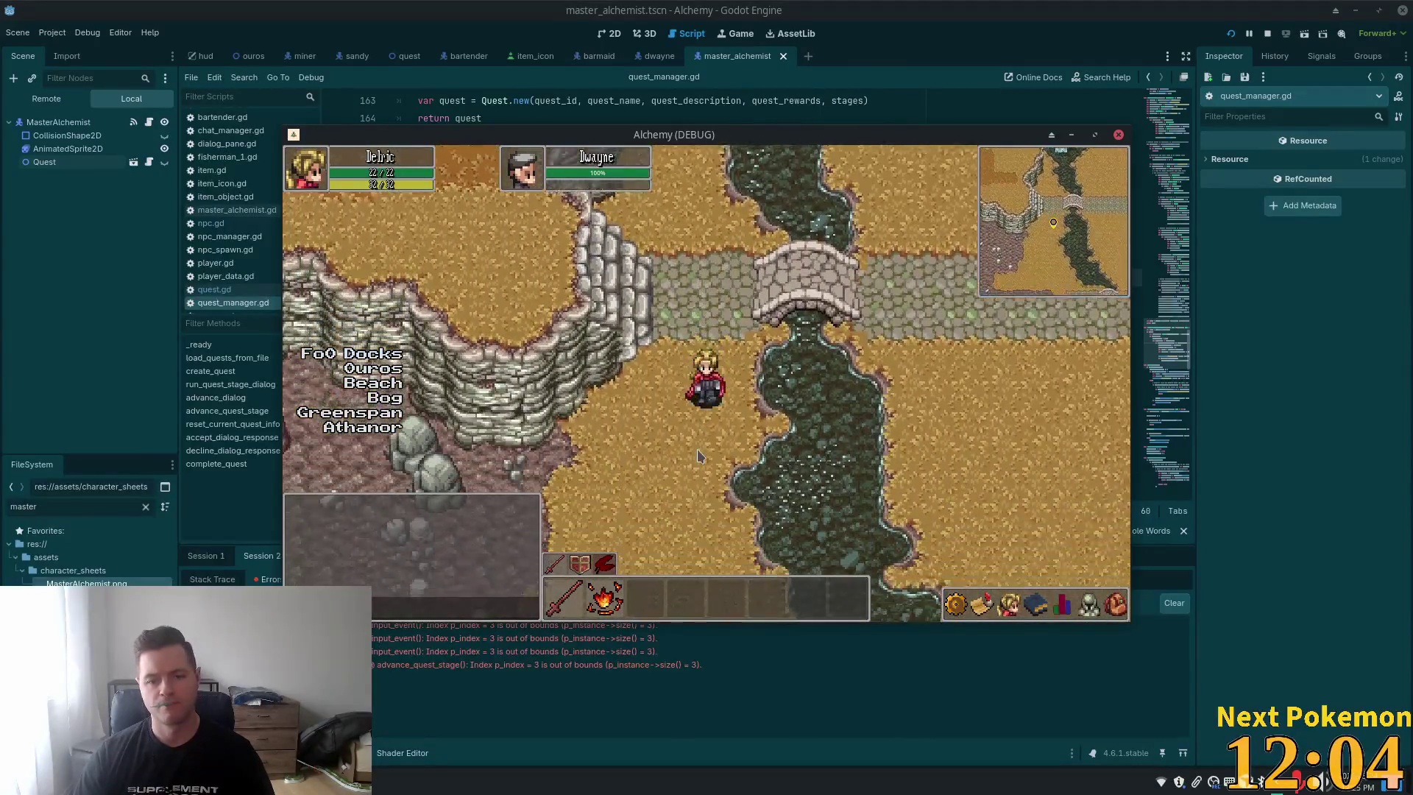
key("Left")
key("Left")
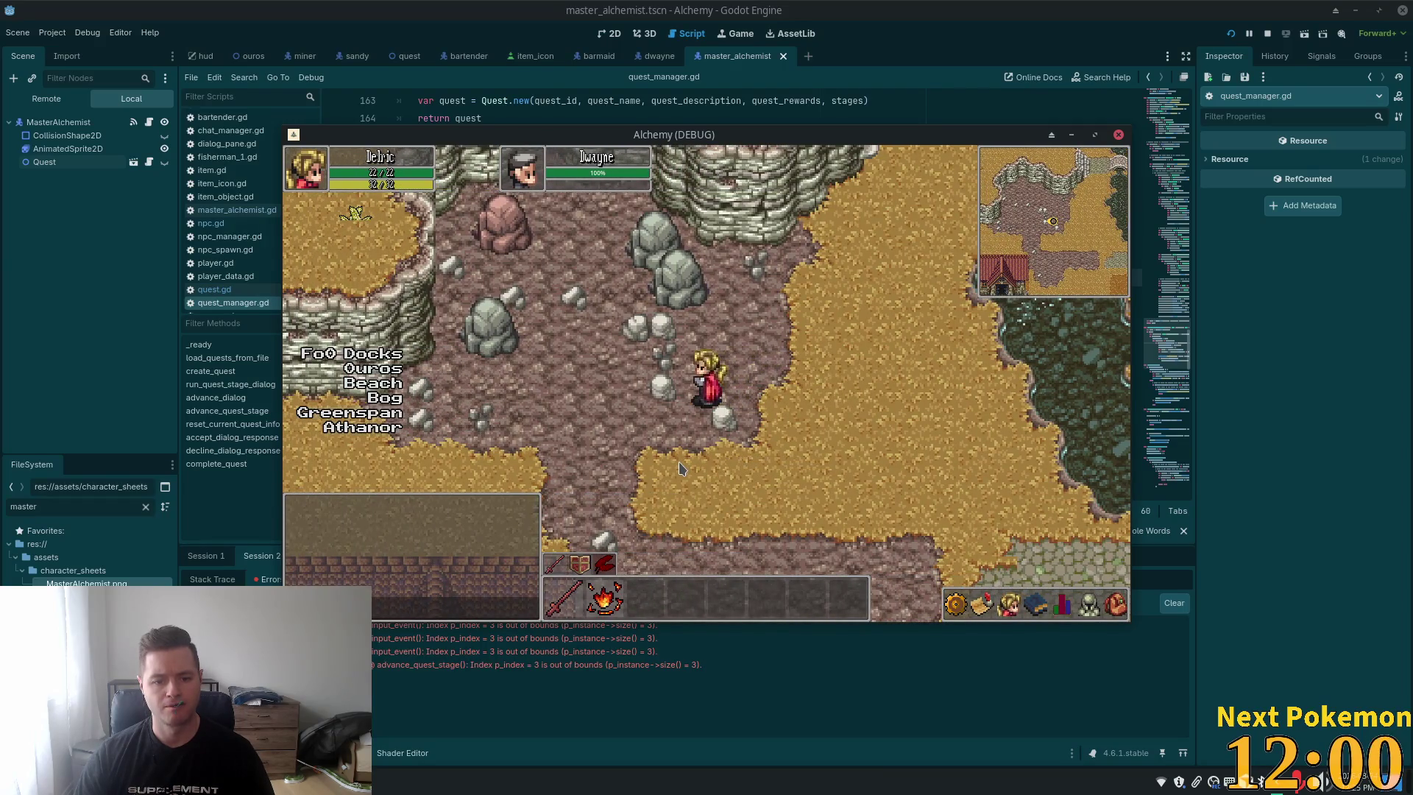
key("Down")
key("Up")
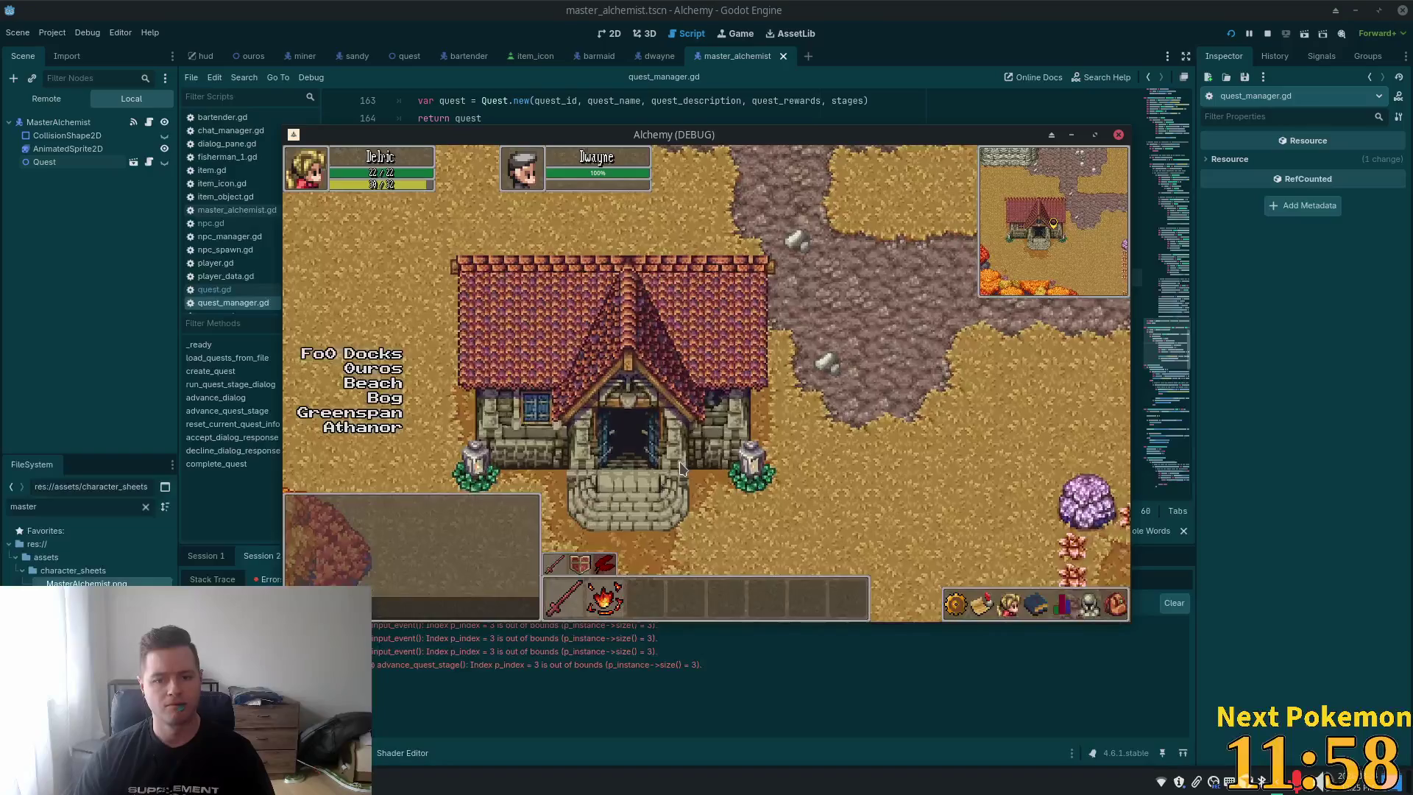
key("Down")
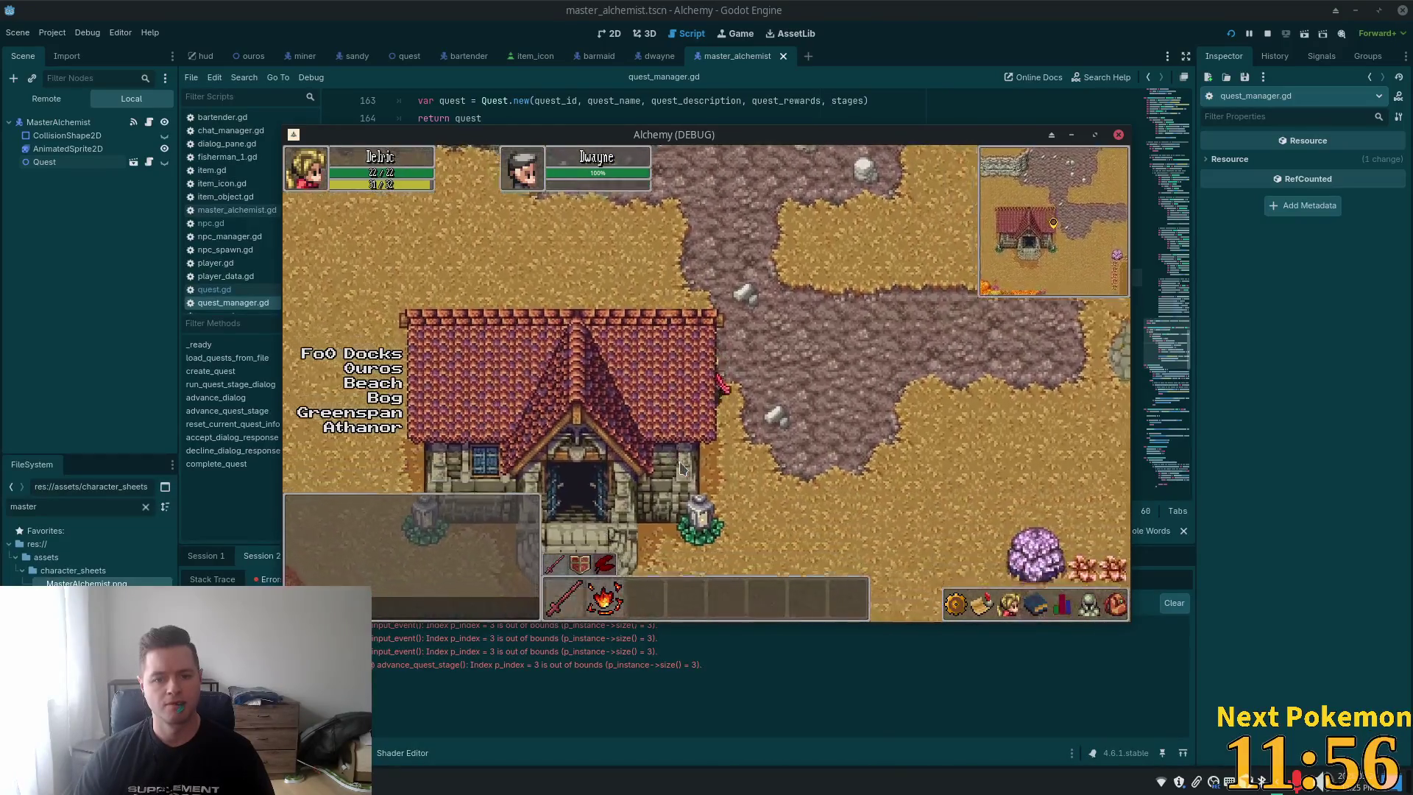
key("Up")
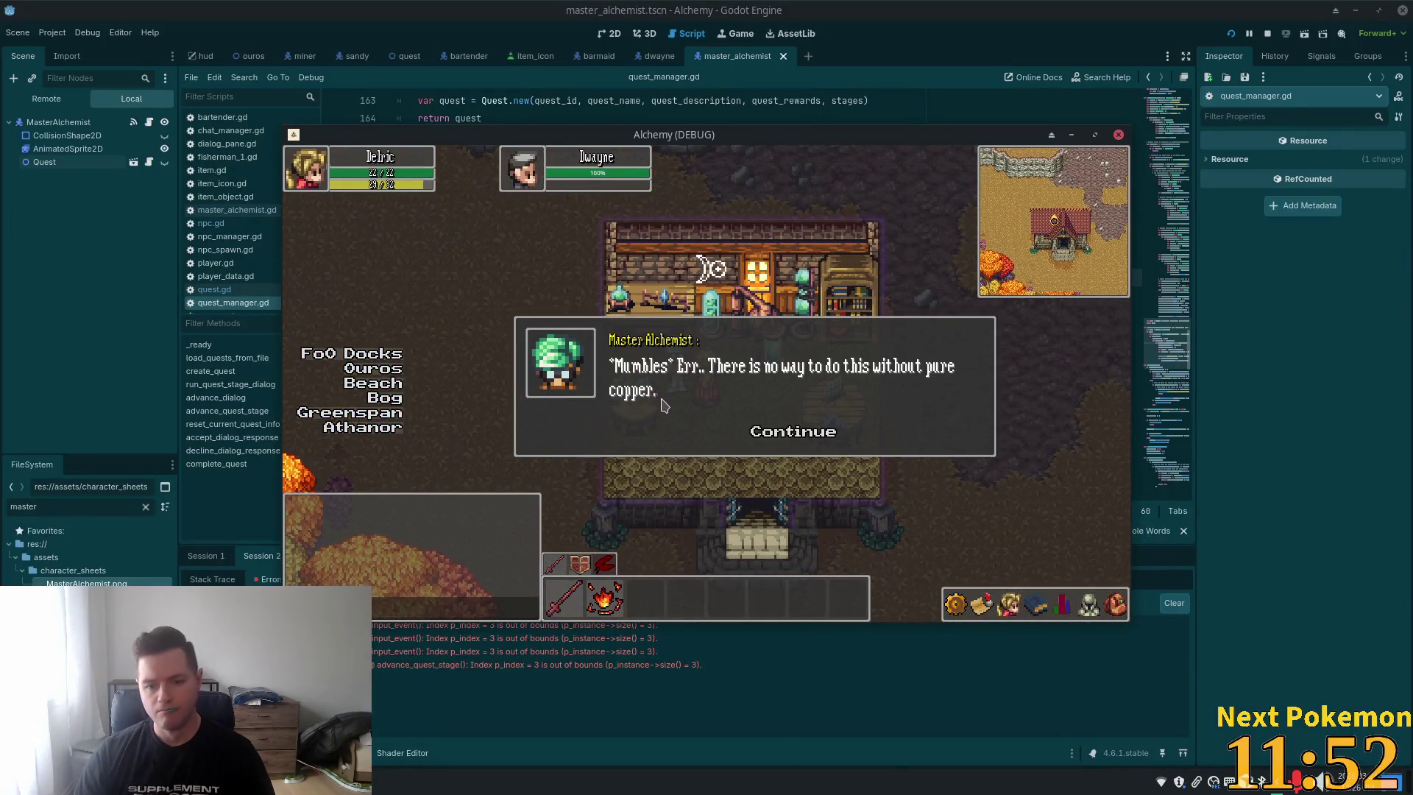
Answer 'No, sorry.' to the Master Alchemist's copper bar question, twice
left_click(774, 434)
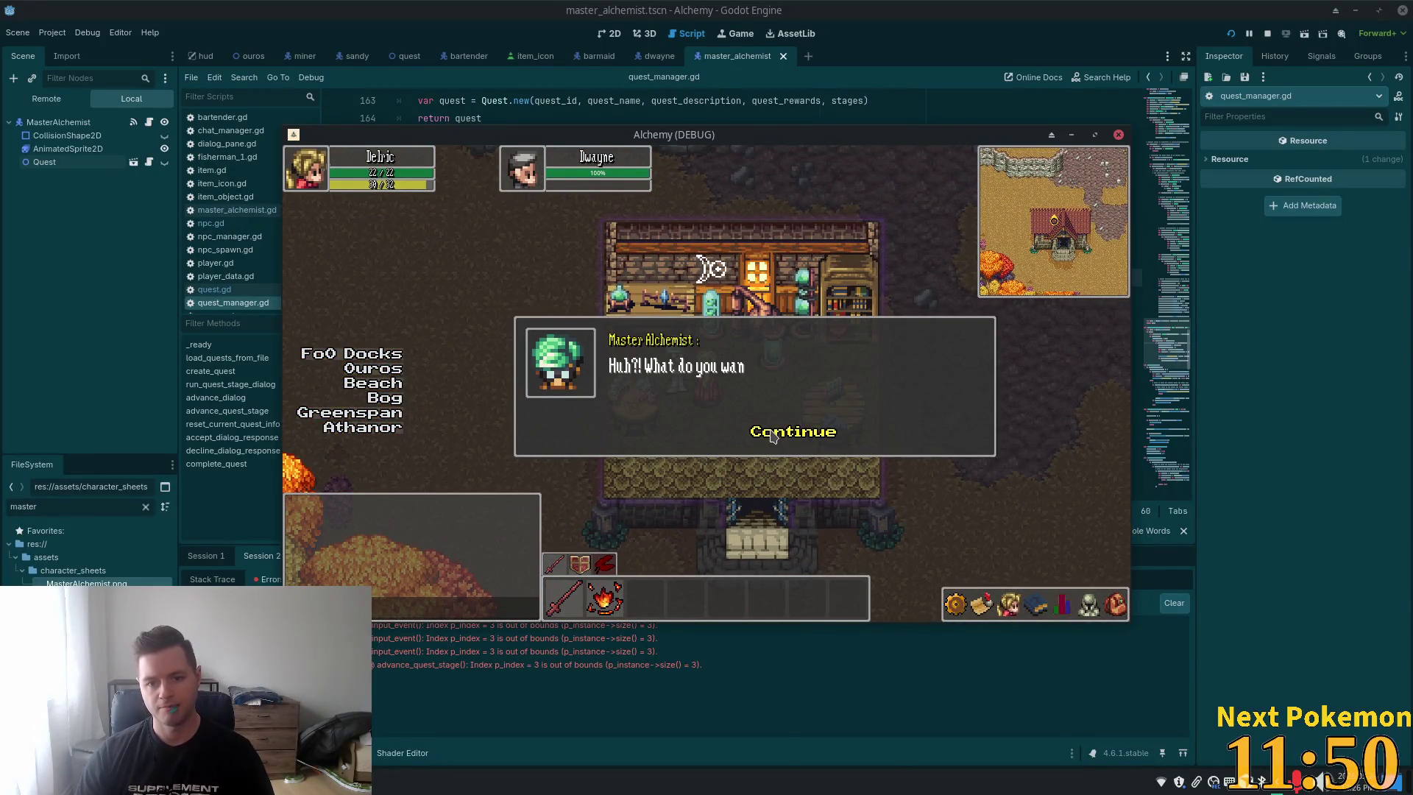
left_click(766, 433)
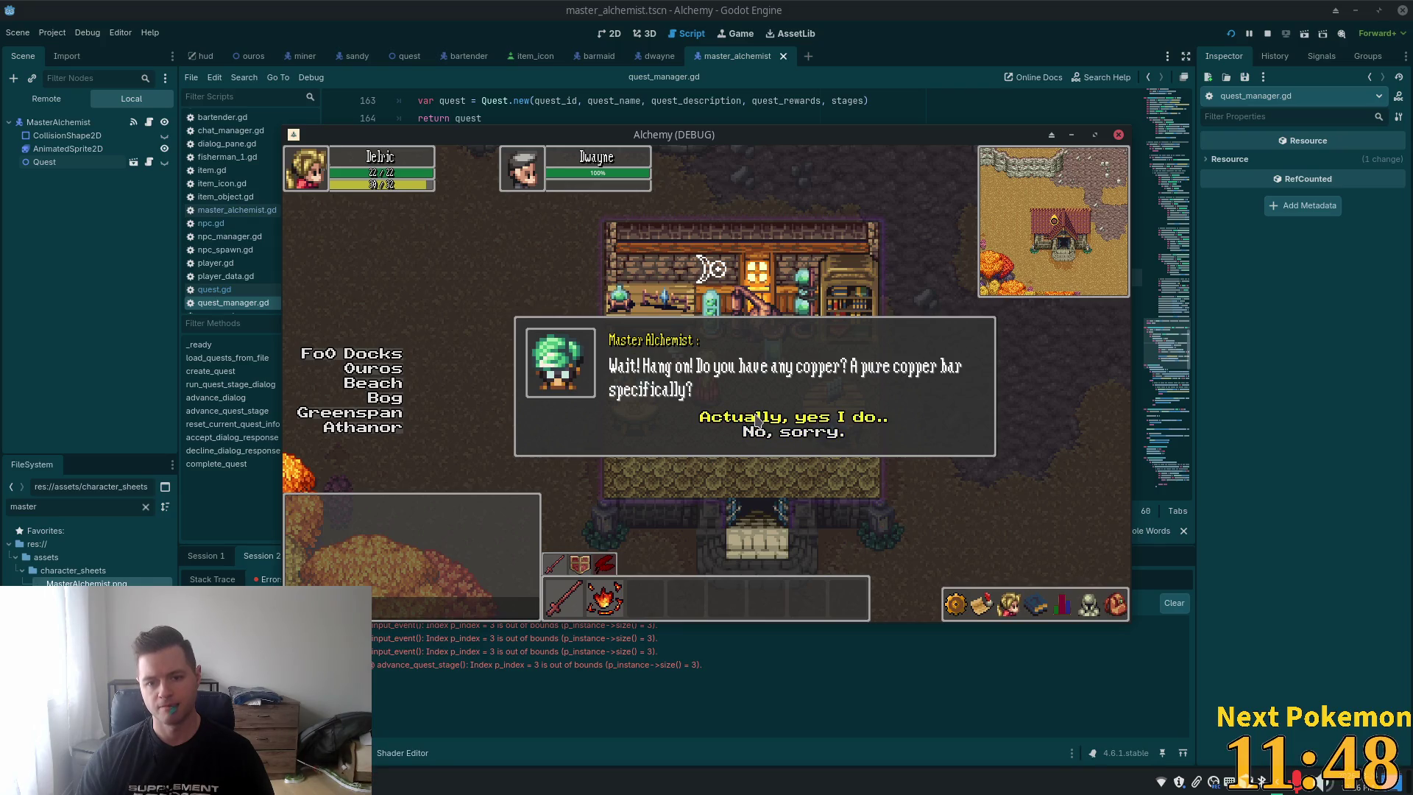
left_click(769, 438)
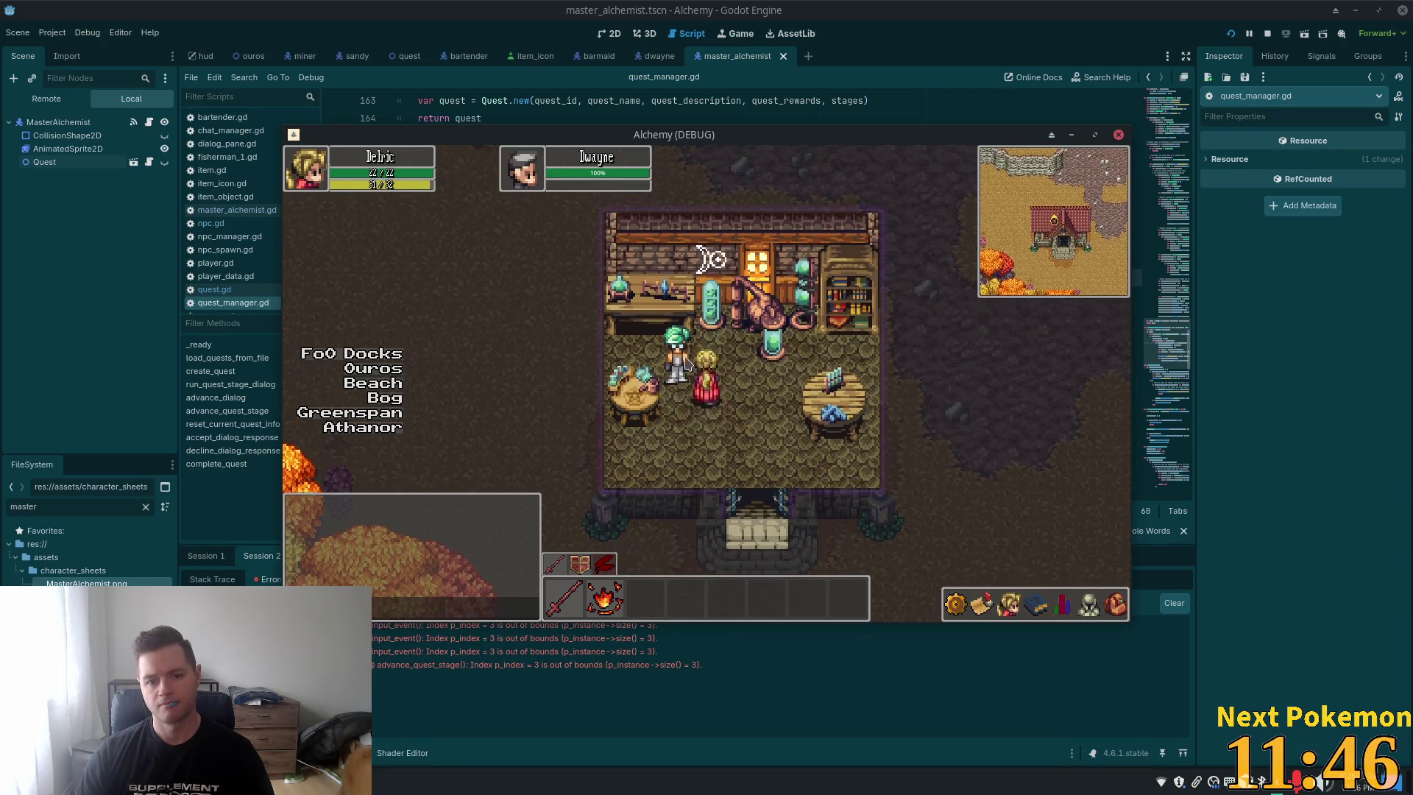
left_click(762, 433)
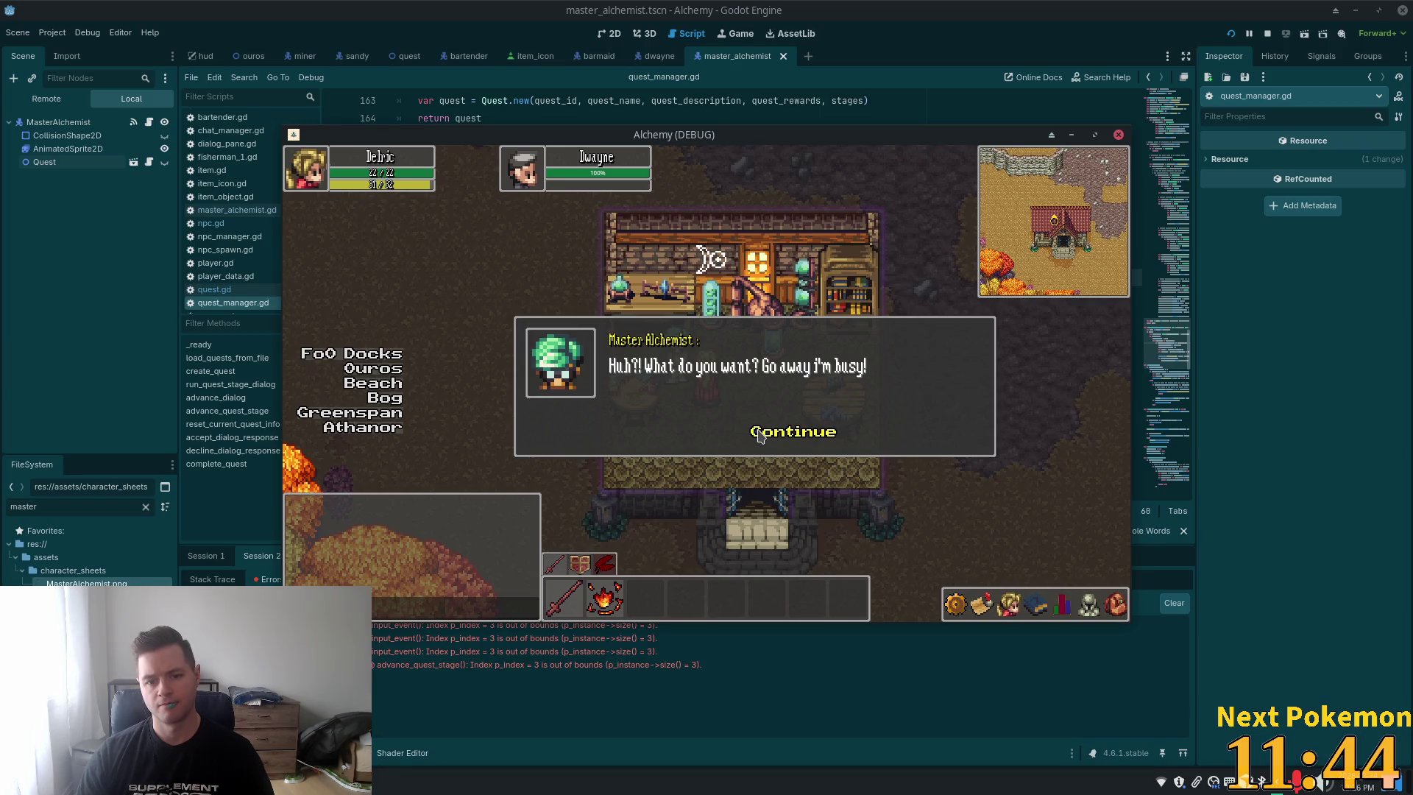
left_click(764, 434)
left_click(769, 440)
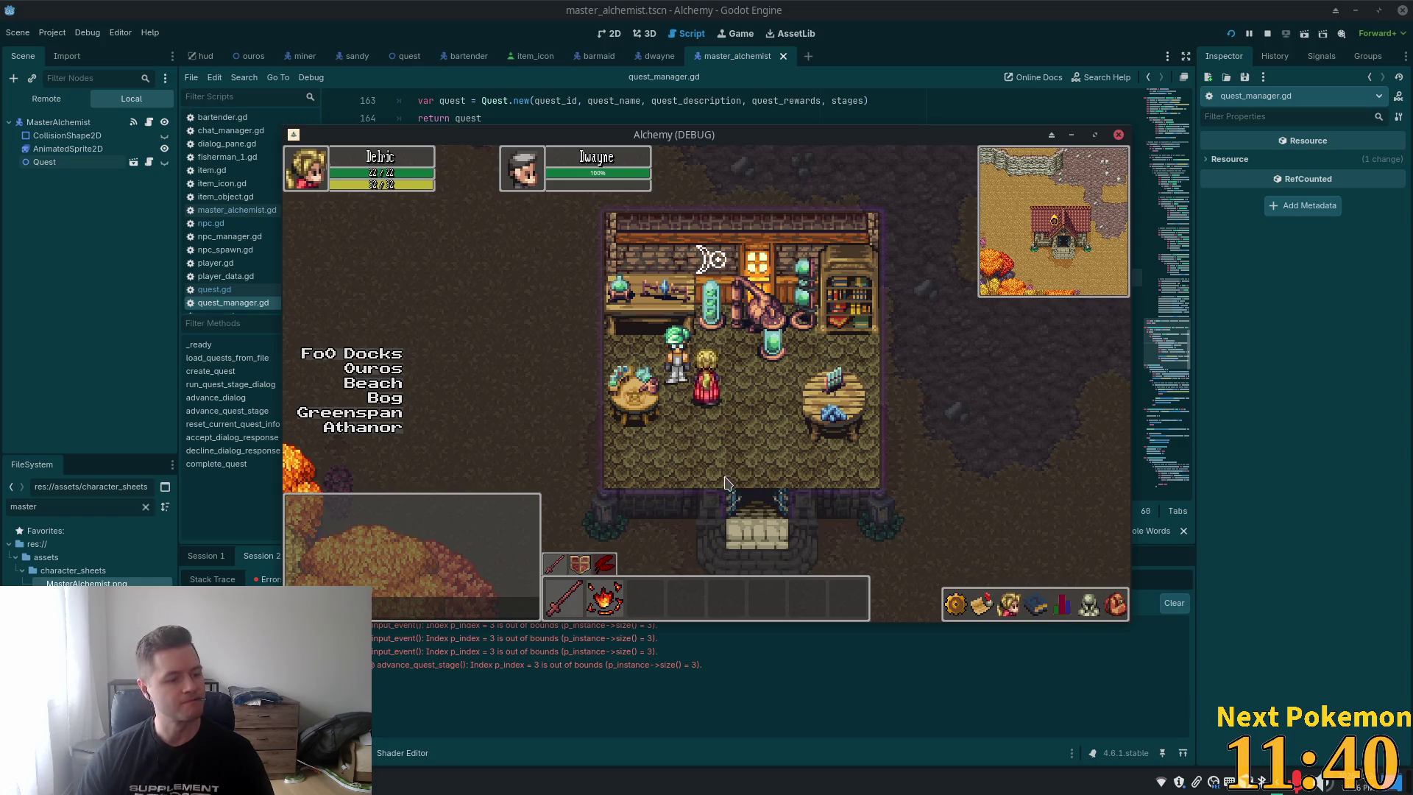
Answer 'Actually, yes I do..' twice and close the alchemist's pranks rebuke
left_click(703, 364)
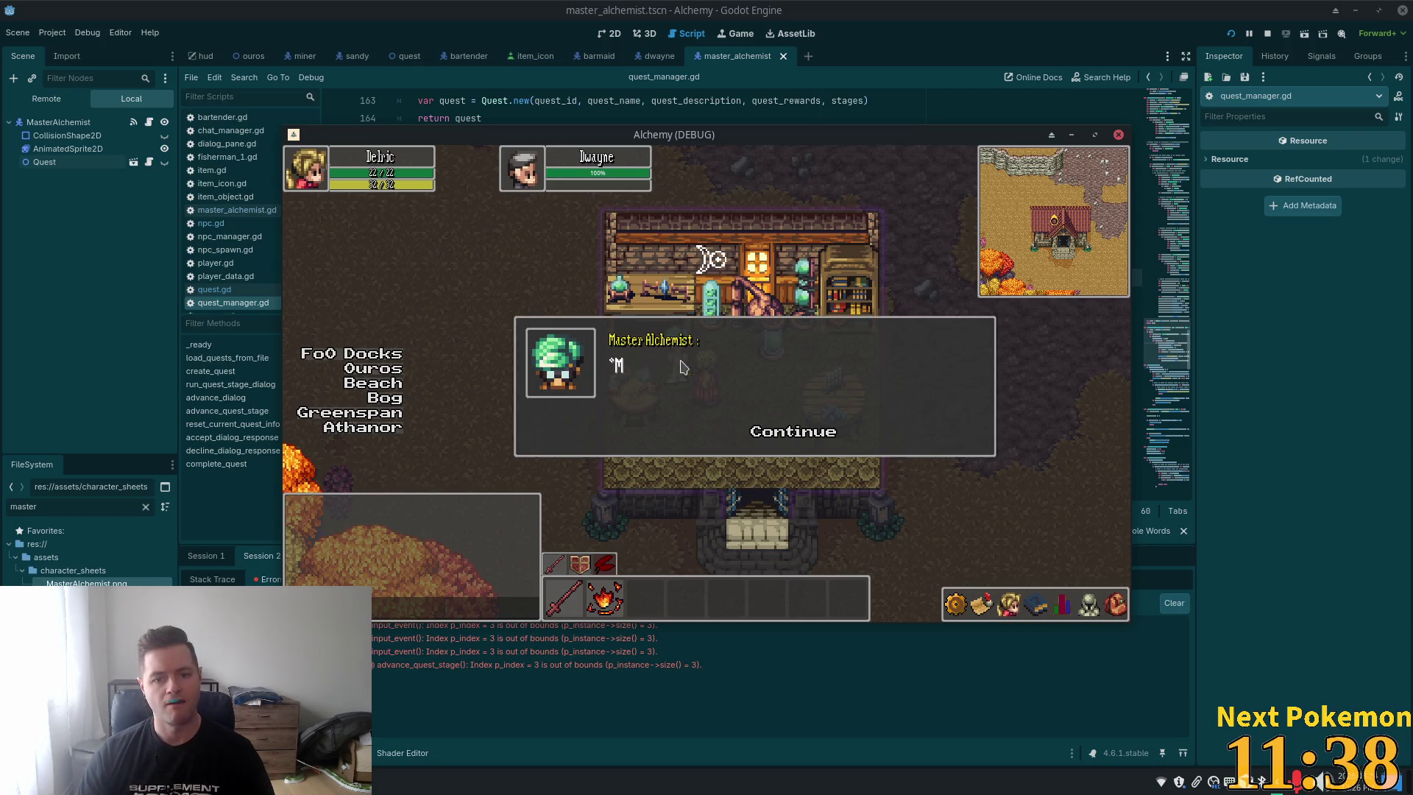
left_click(786, 436)
left_click(786, 434)
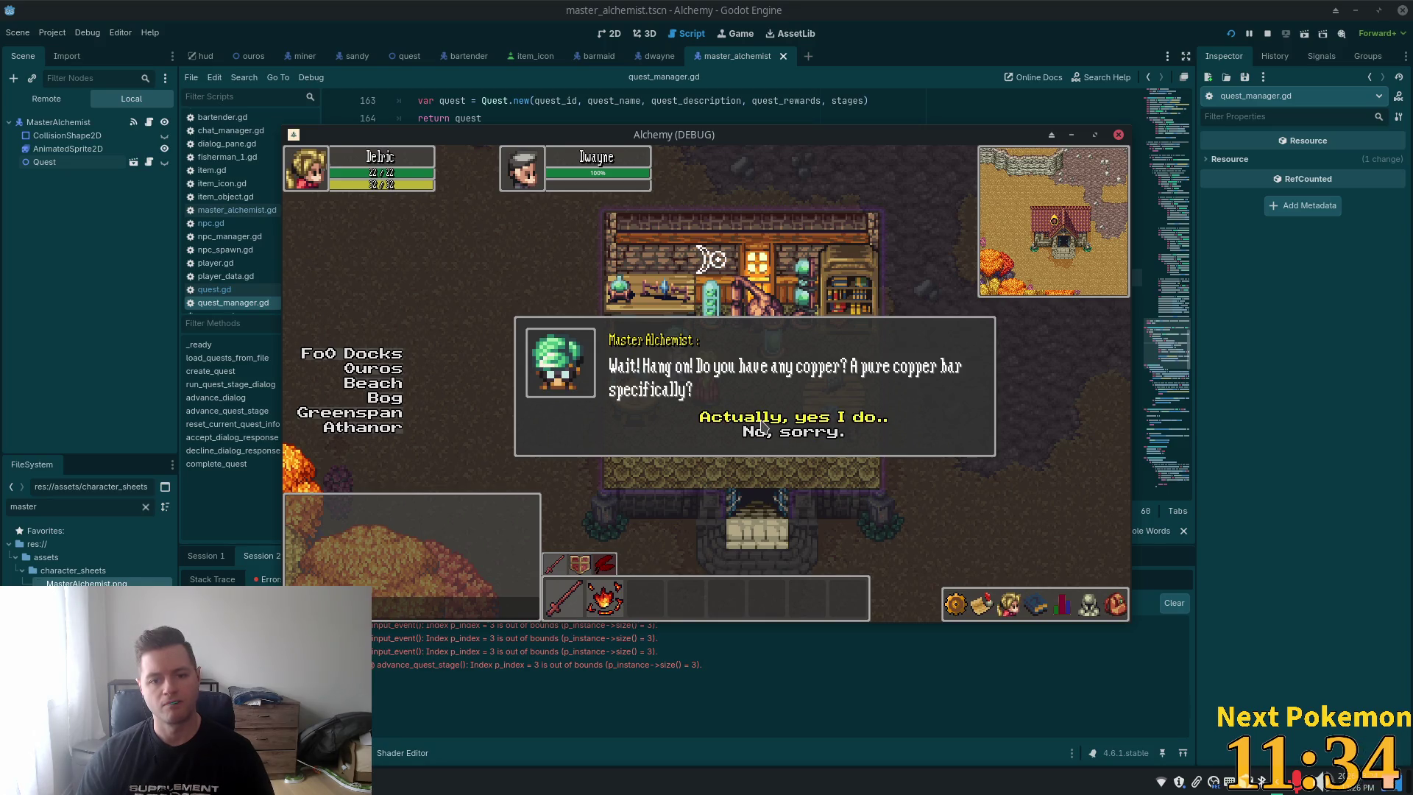
left_click(763, 425)
left_click(782, 430)
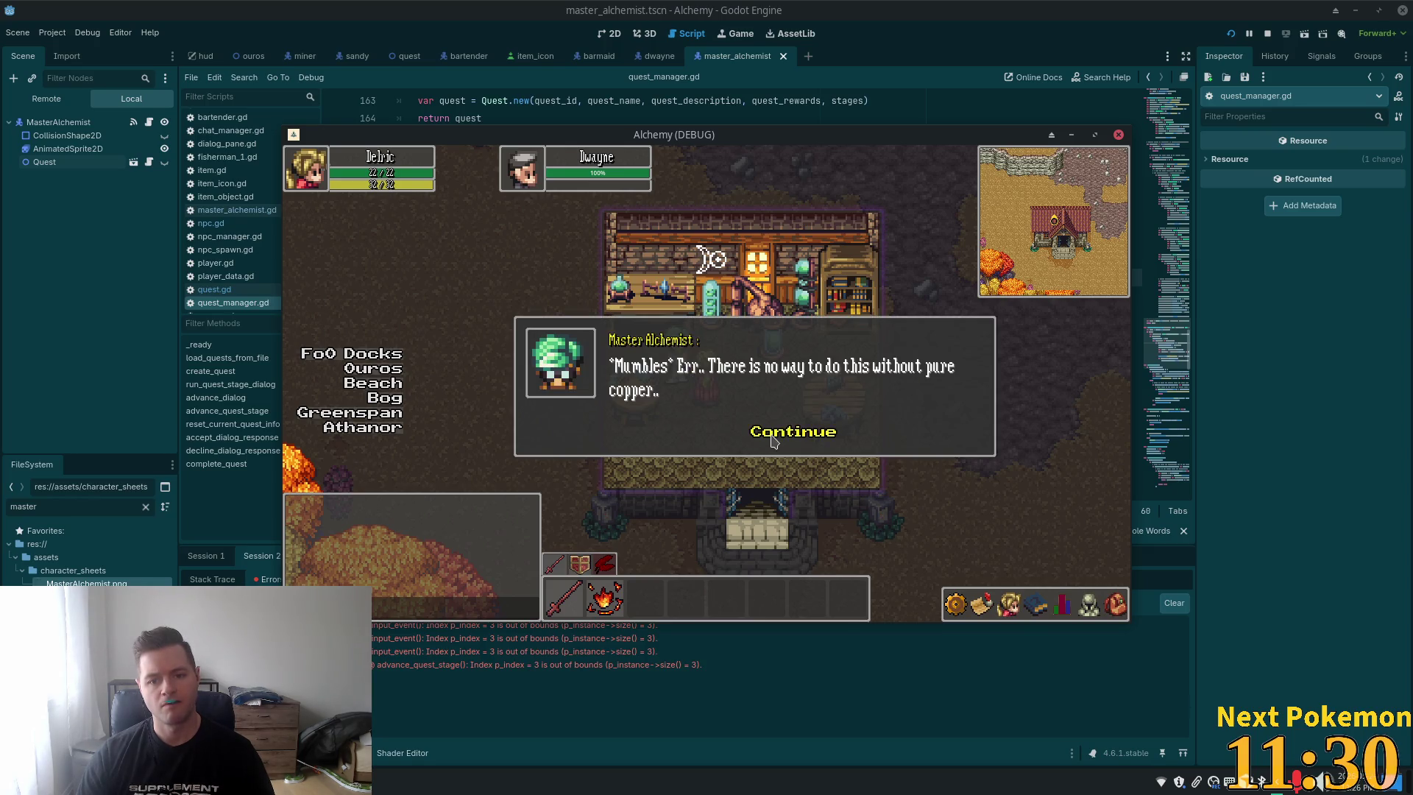
left_click(773, 435)
left_click(773, 434)
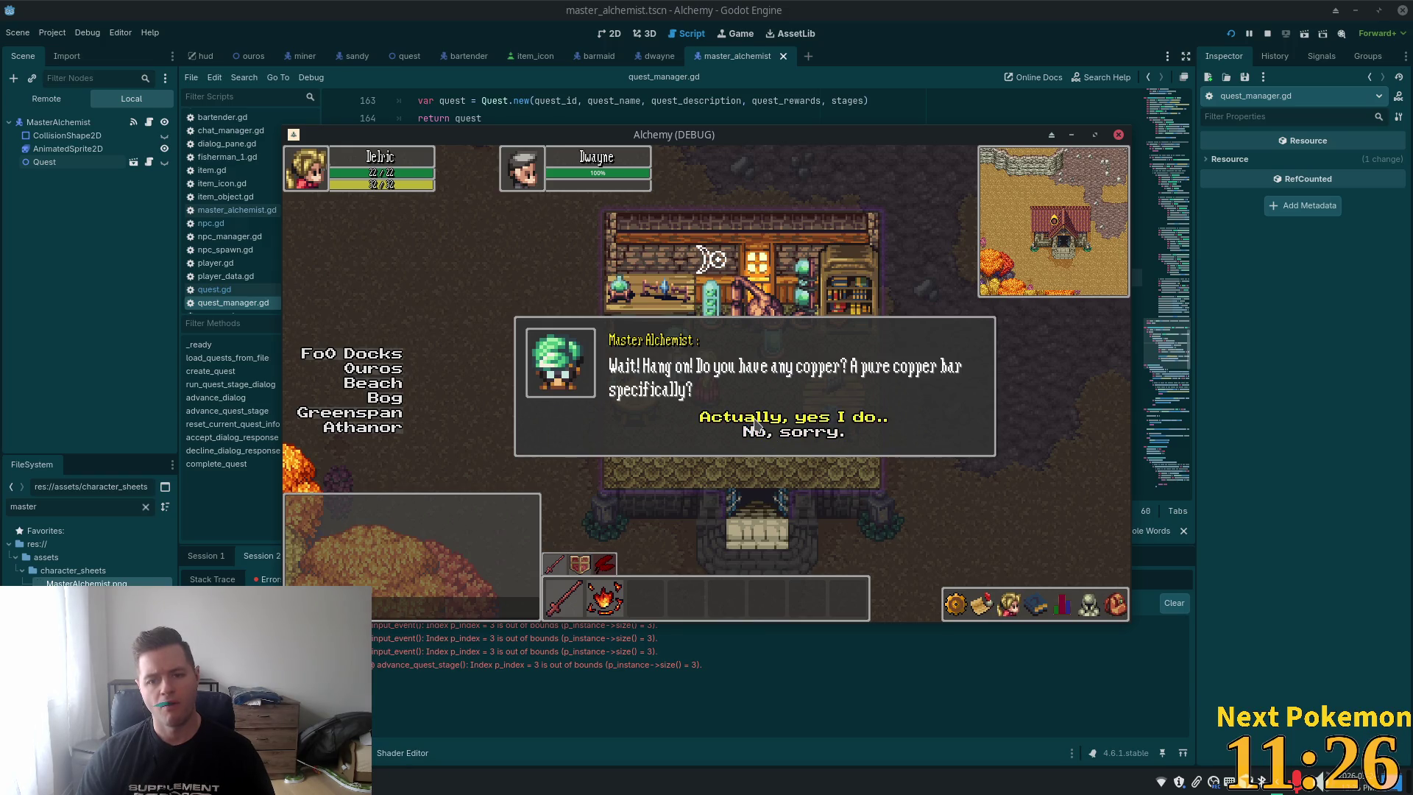
left_click(756, 423)
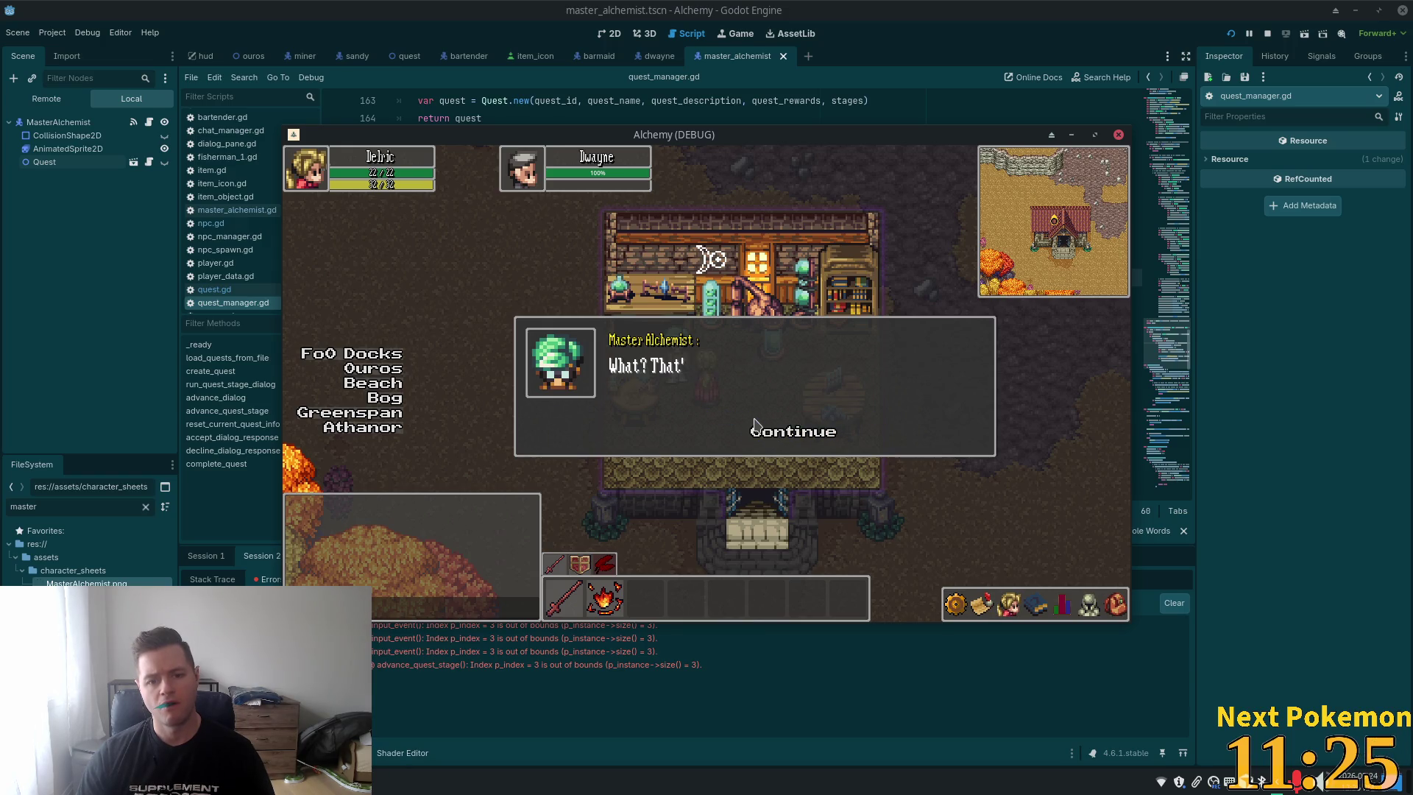
left_click(788, 438)
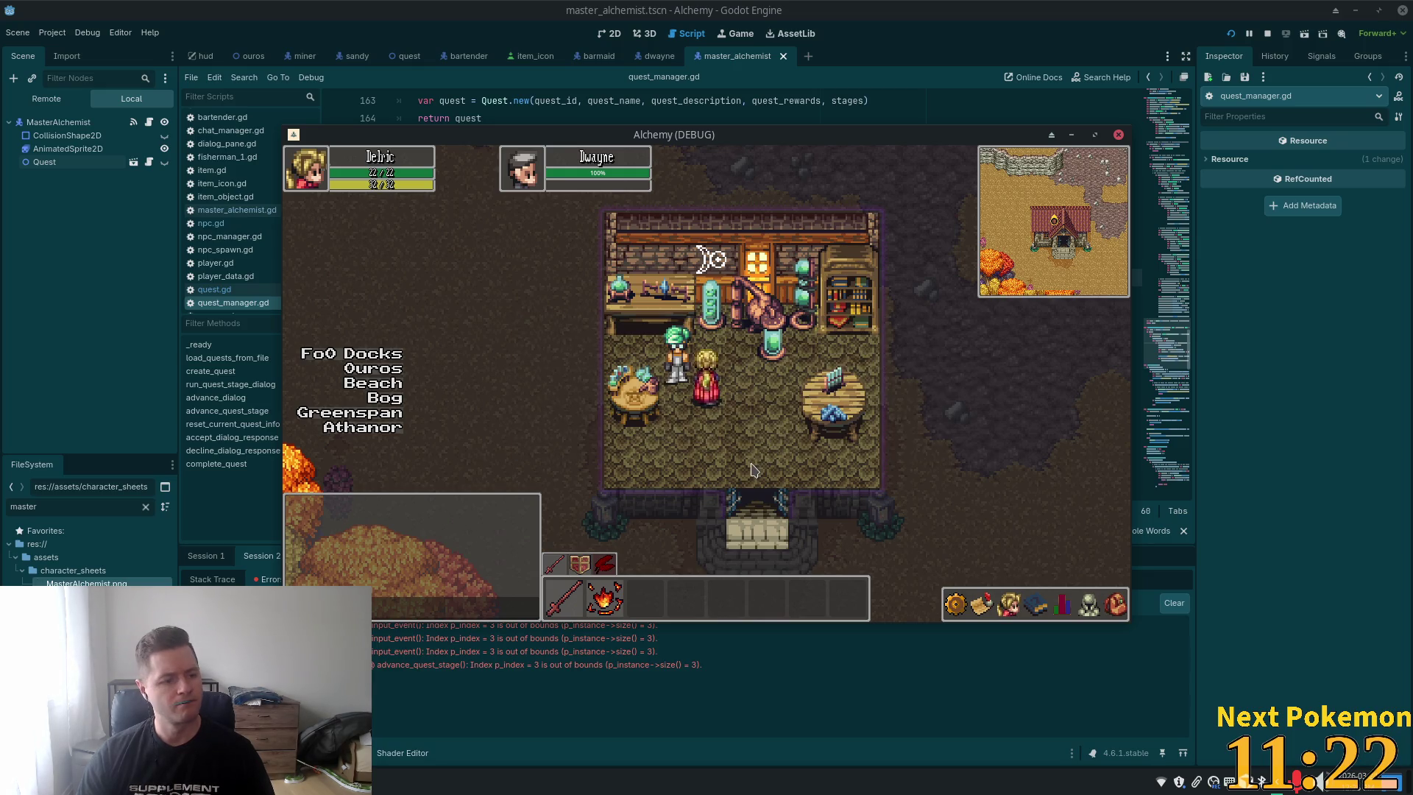
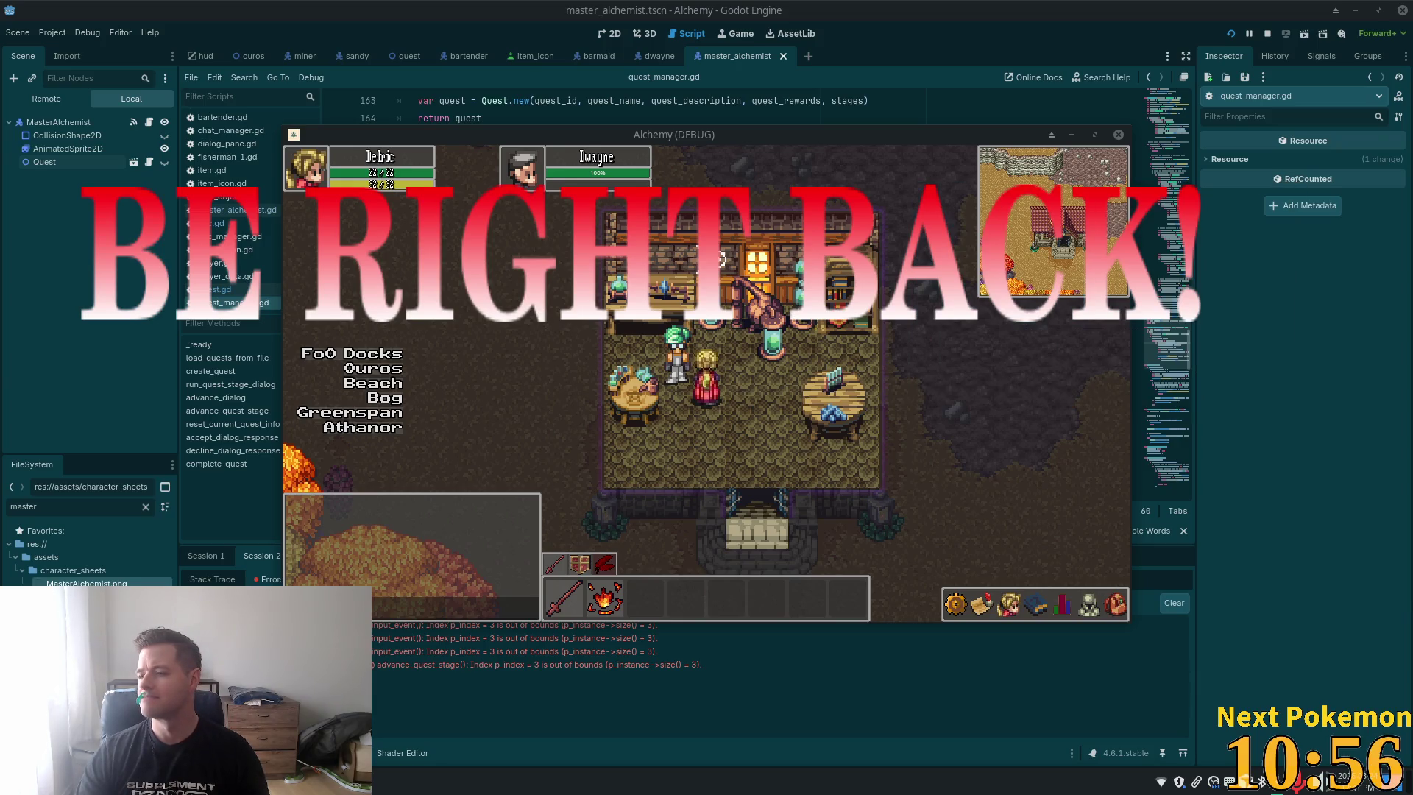
Decline the Master Alchemist's copper request with 'No, sorry.', talk to Dwayne, then stop the game
left_click(677, 354)
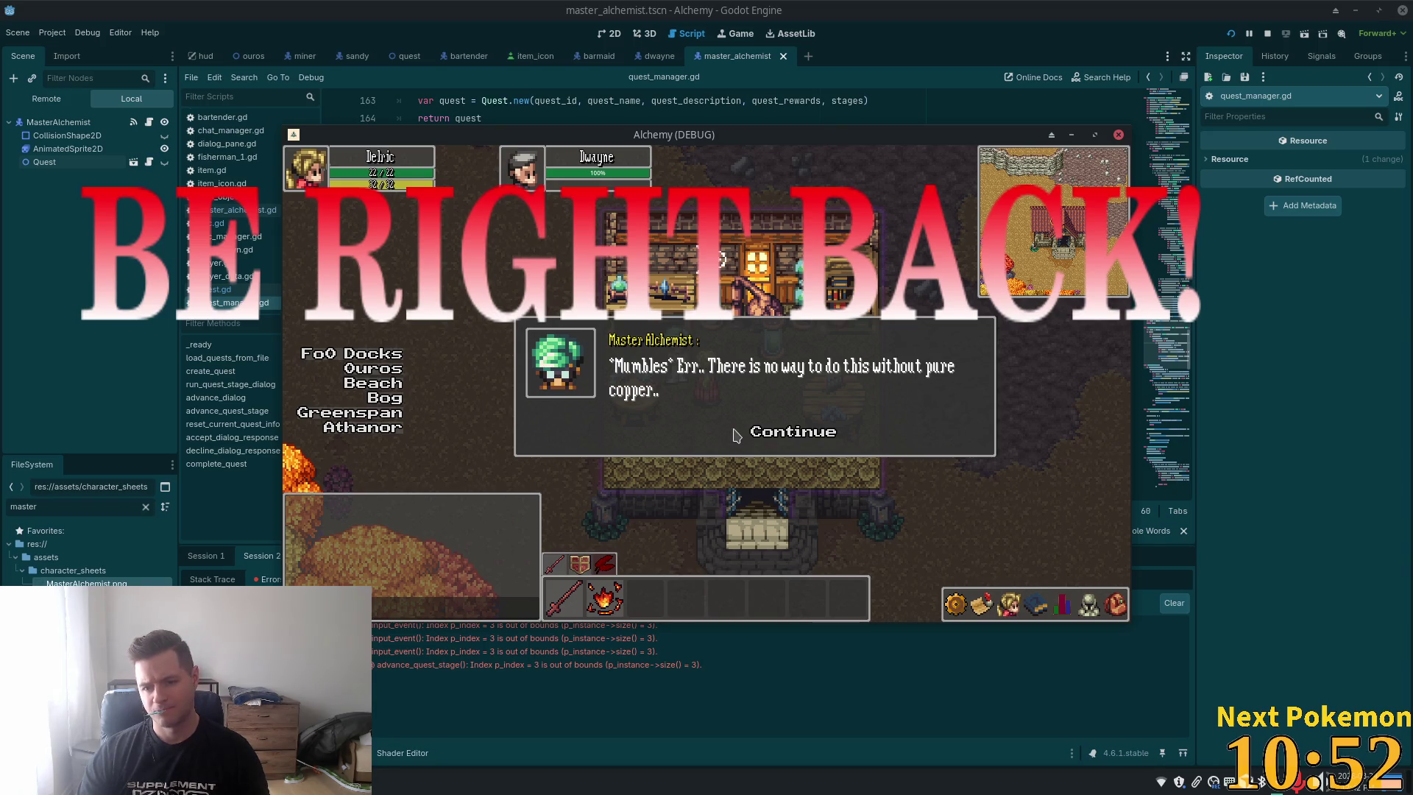
left_click(774, 436)
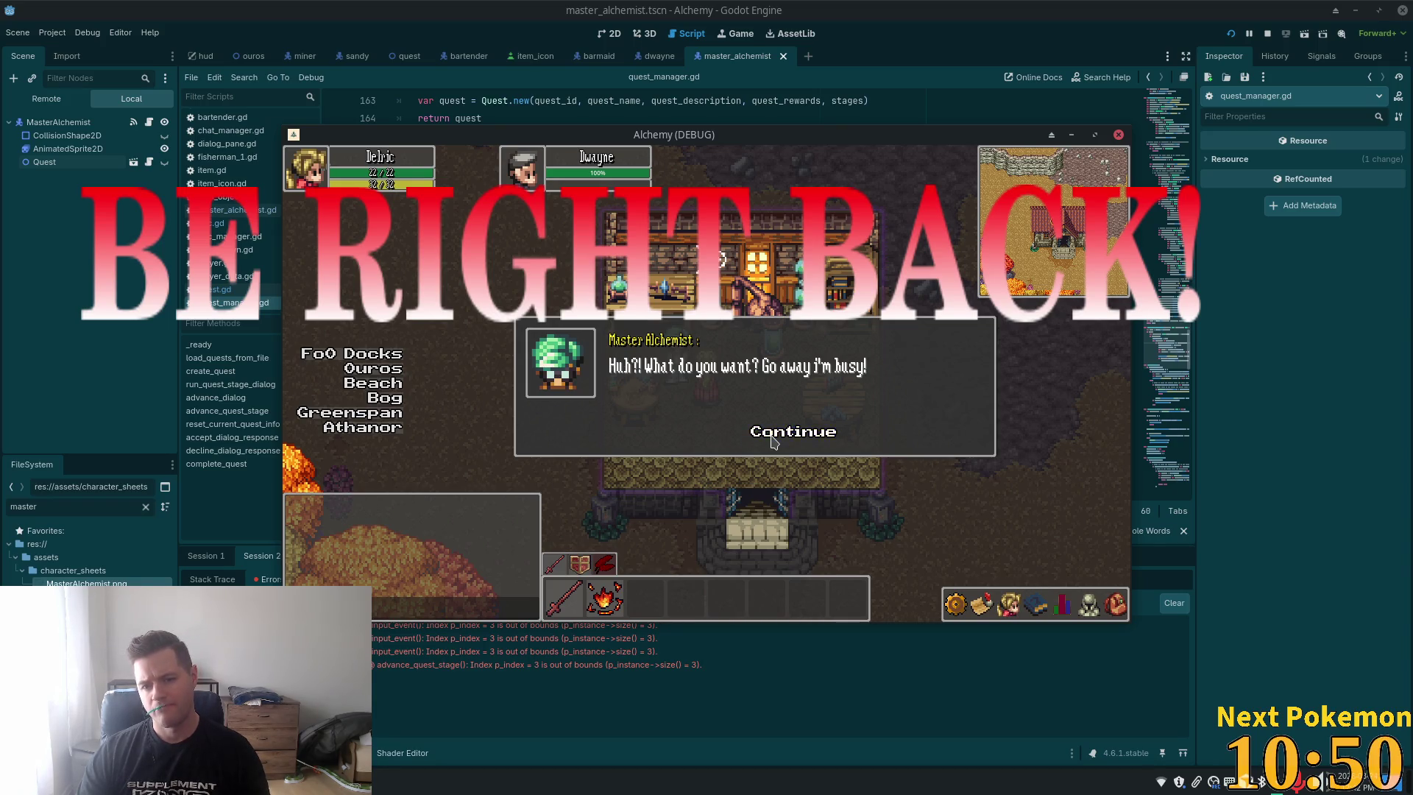
left_click(774, 438)
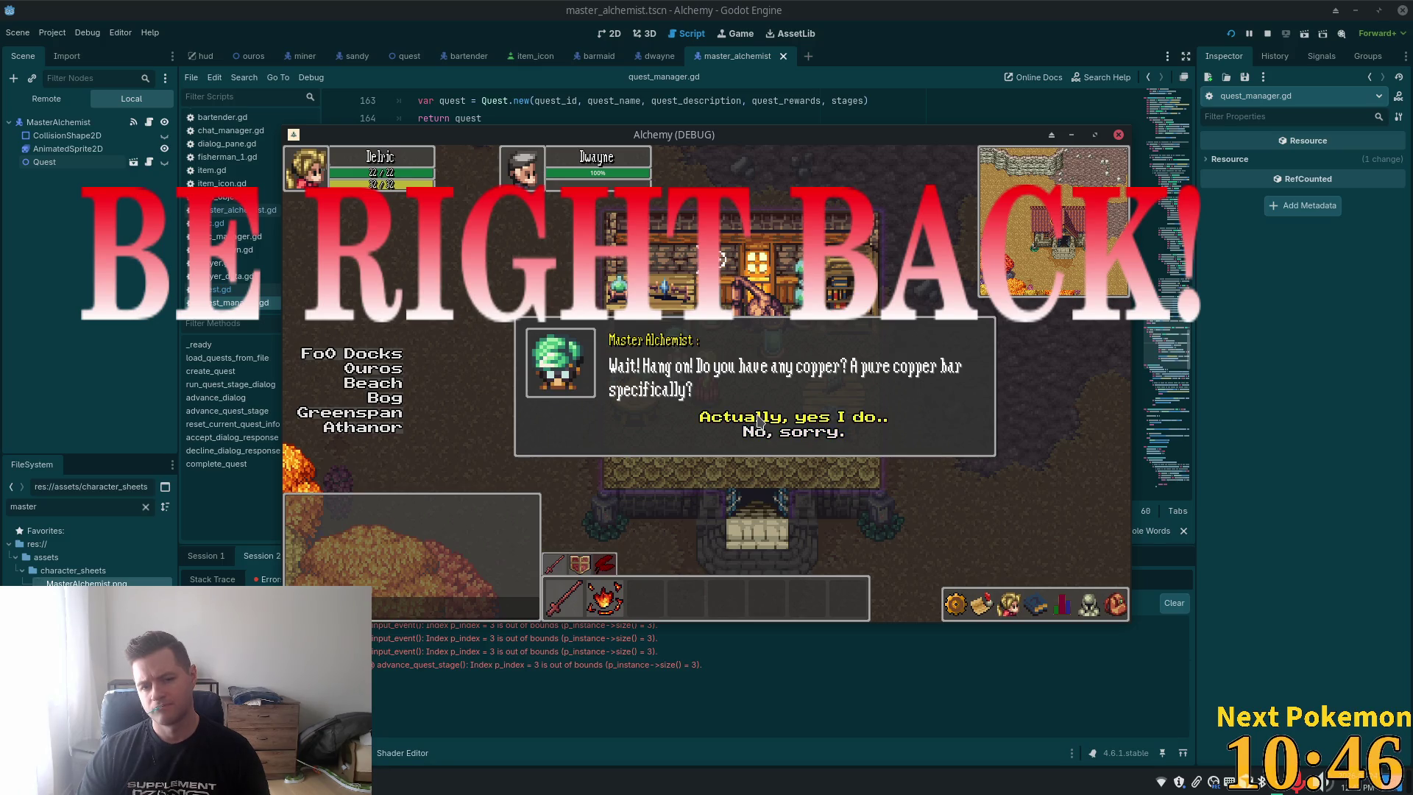
left_click(789, 436)
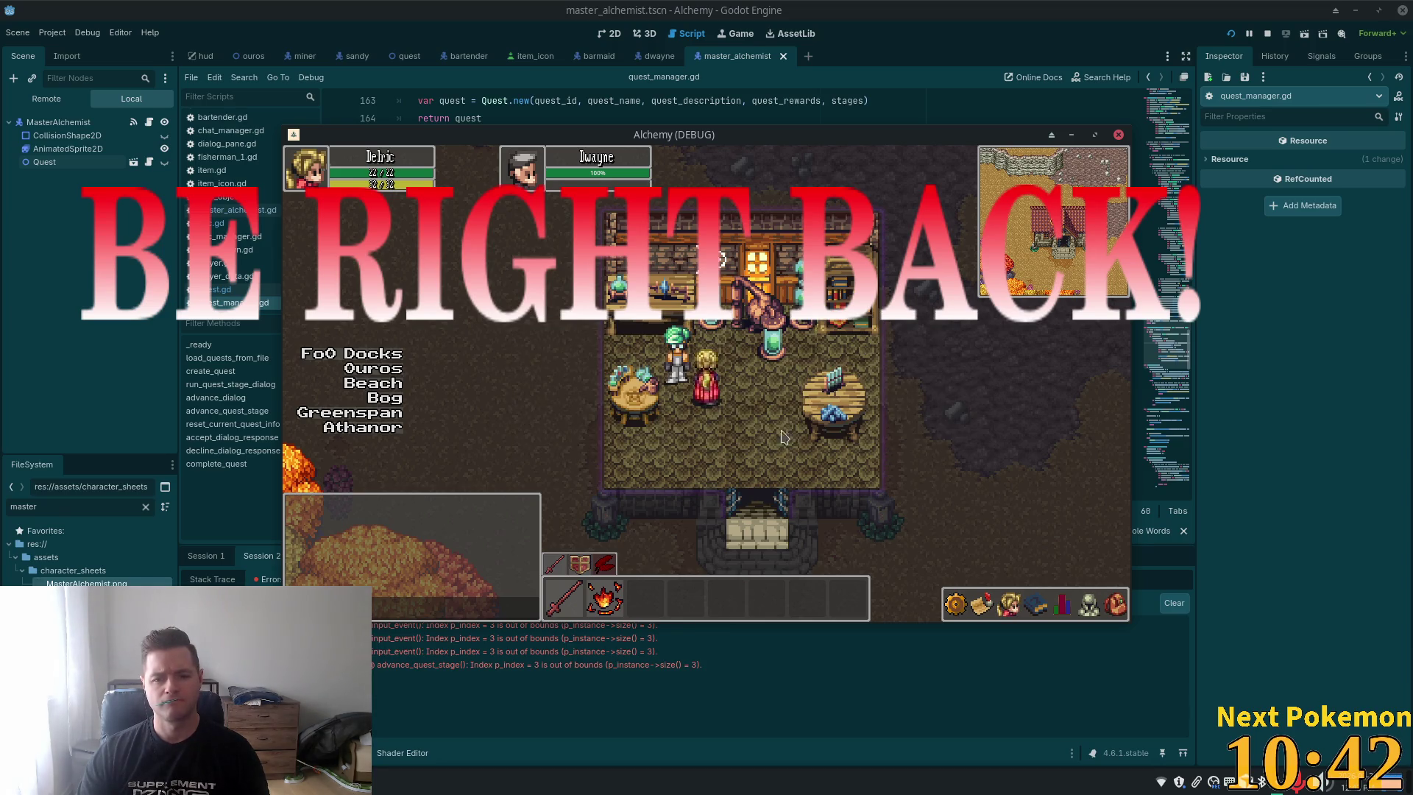
left_click(789, 443)
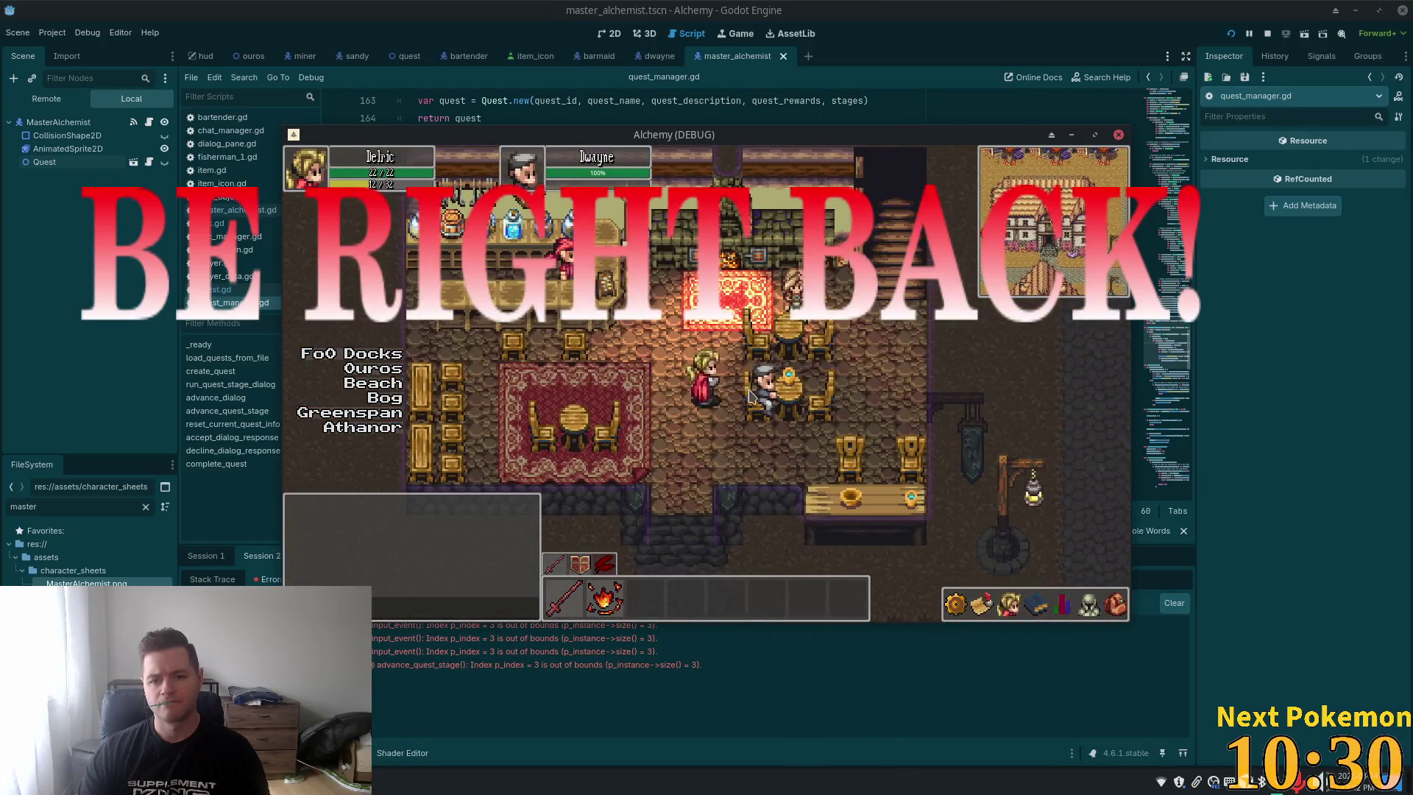
left_click(762, 402)
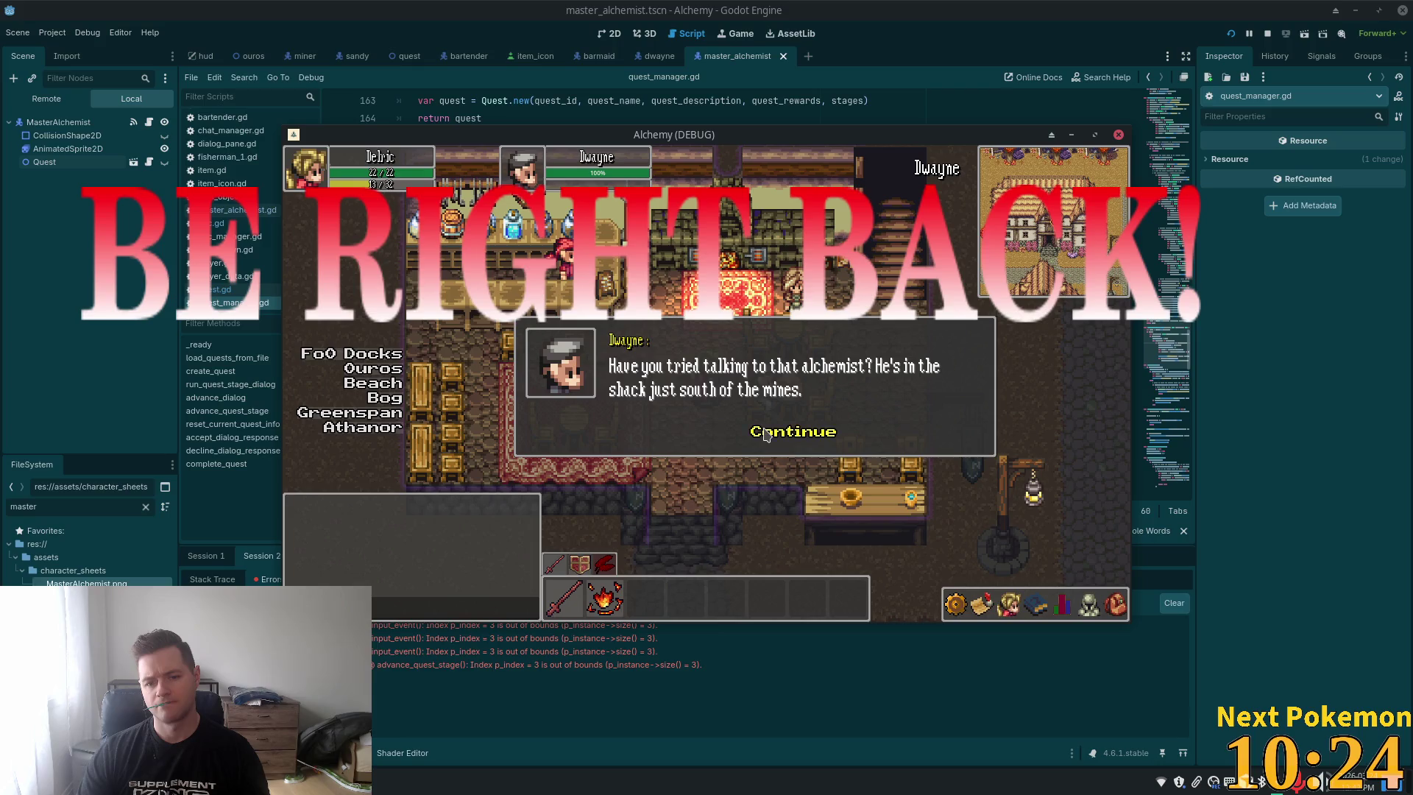
key("F8")
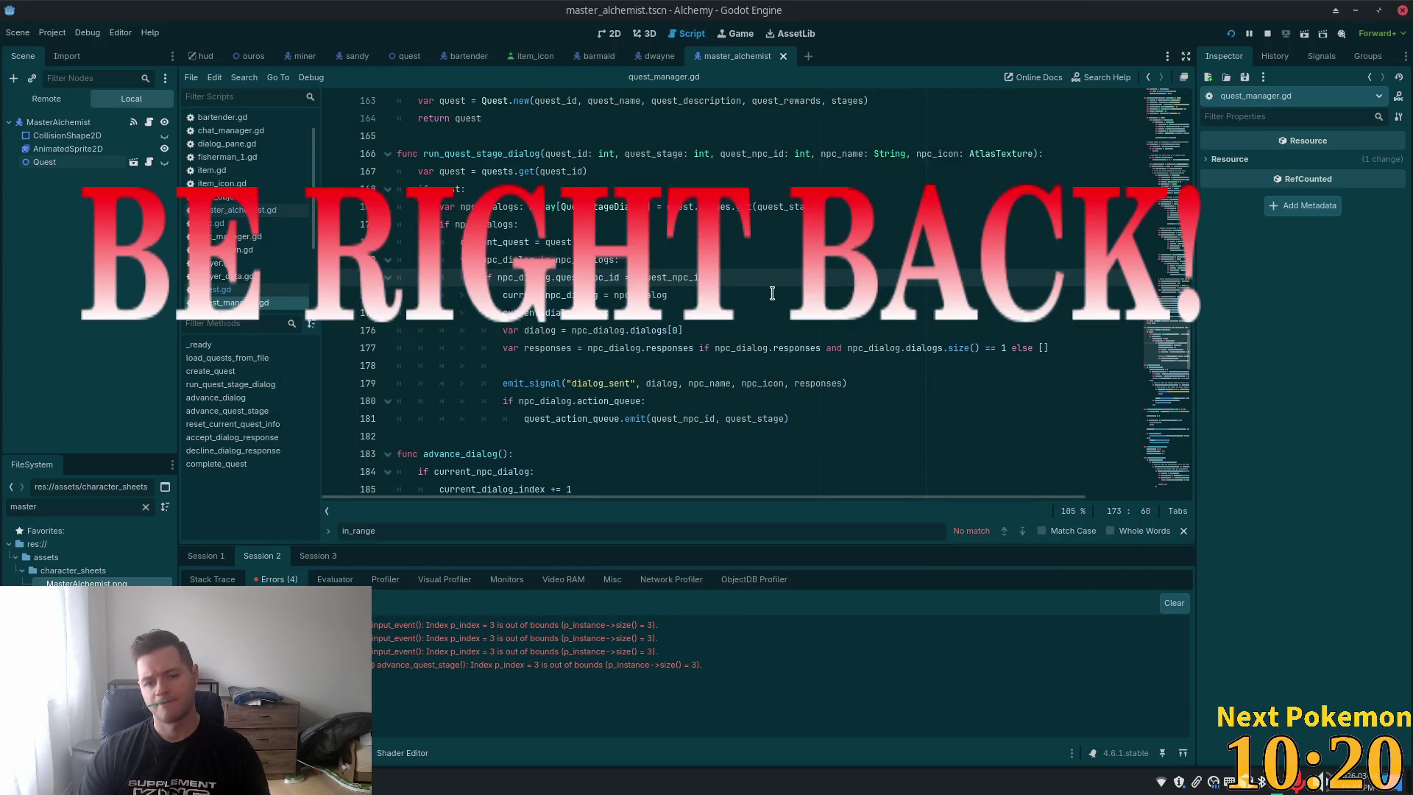
Scroll quest_manager.gd to advance_dialog and place the caret on the advance_quest_stage call
scroll(764, 303, "down", 7)
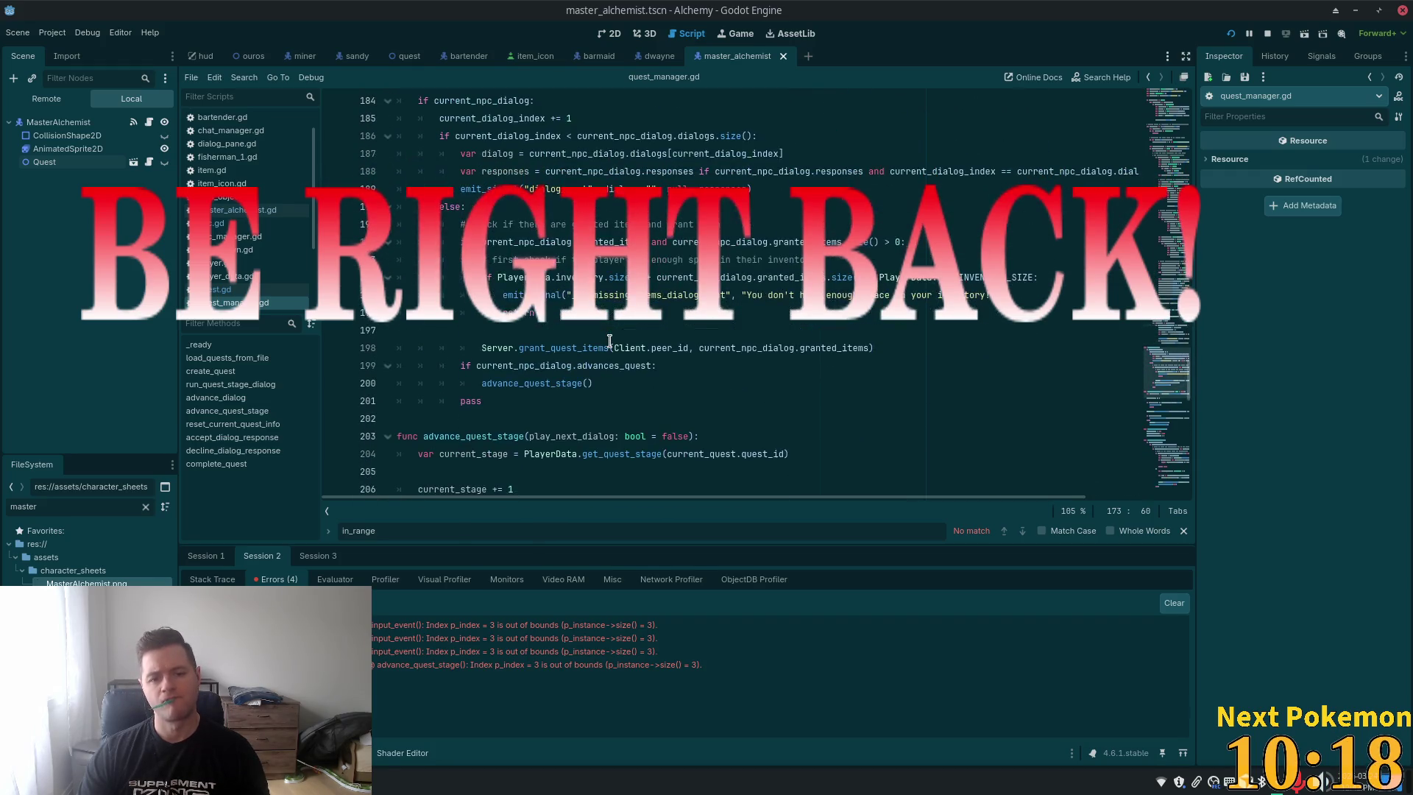
left_click(571, 384)
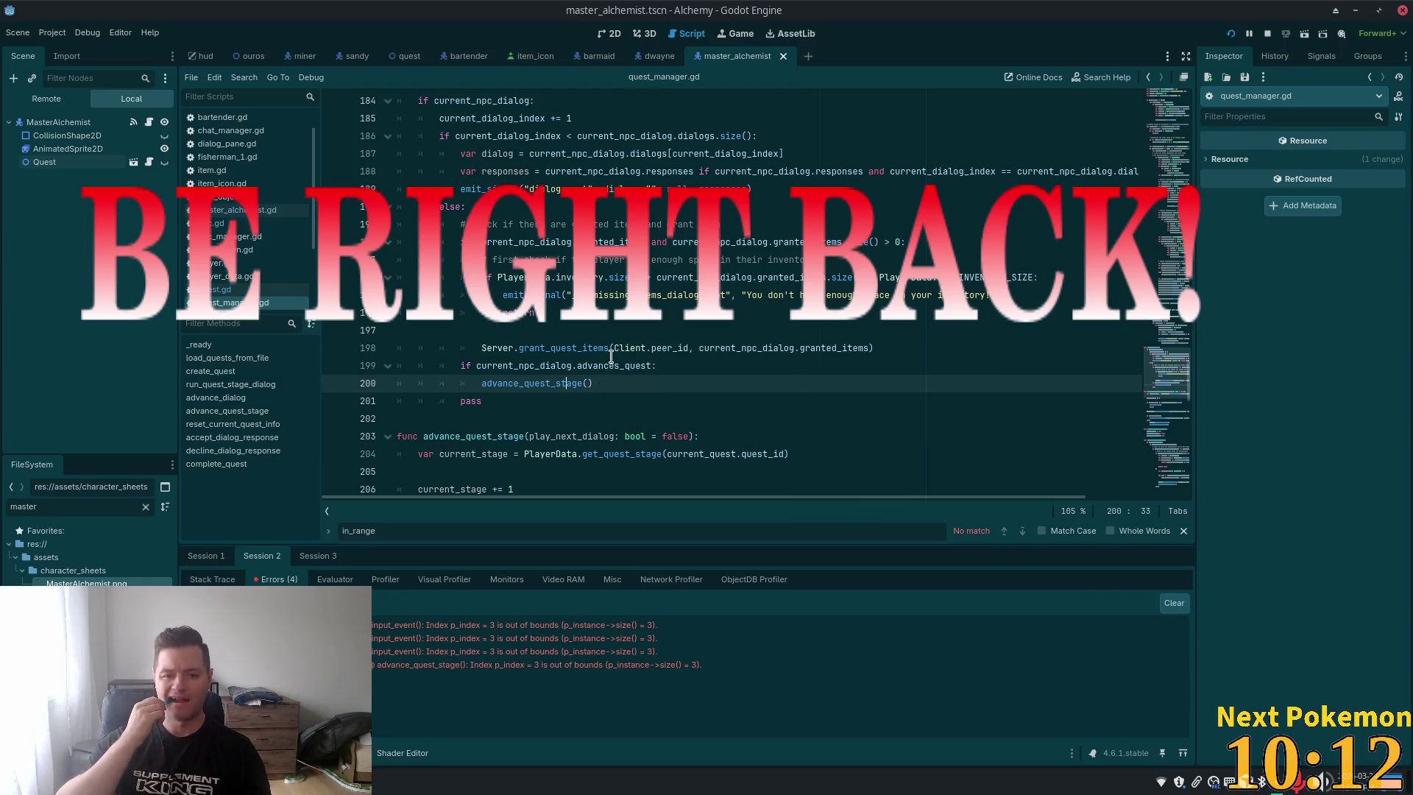
scroll(640, 355, "down", 4)
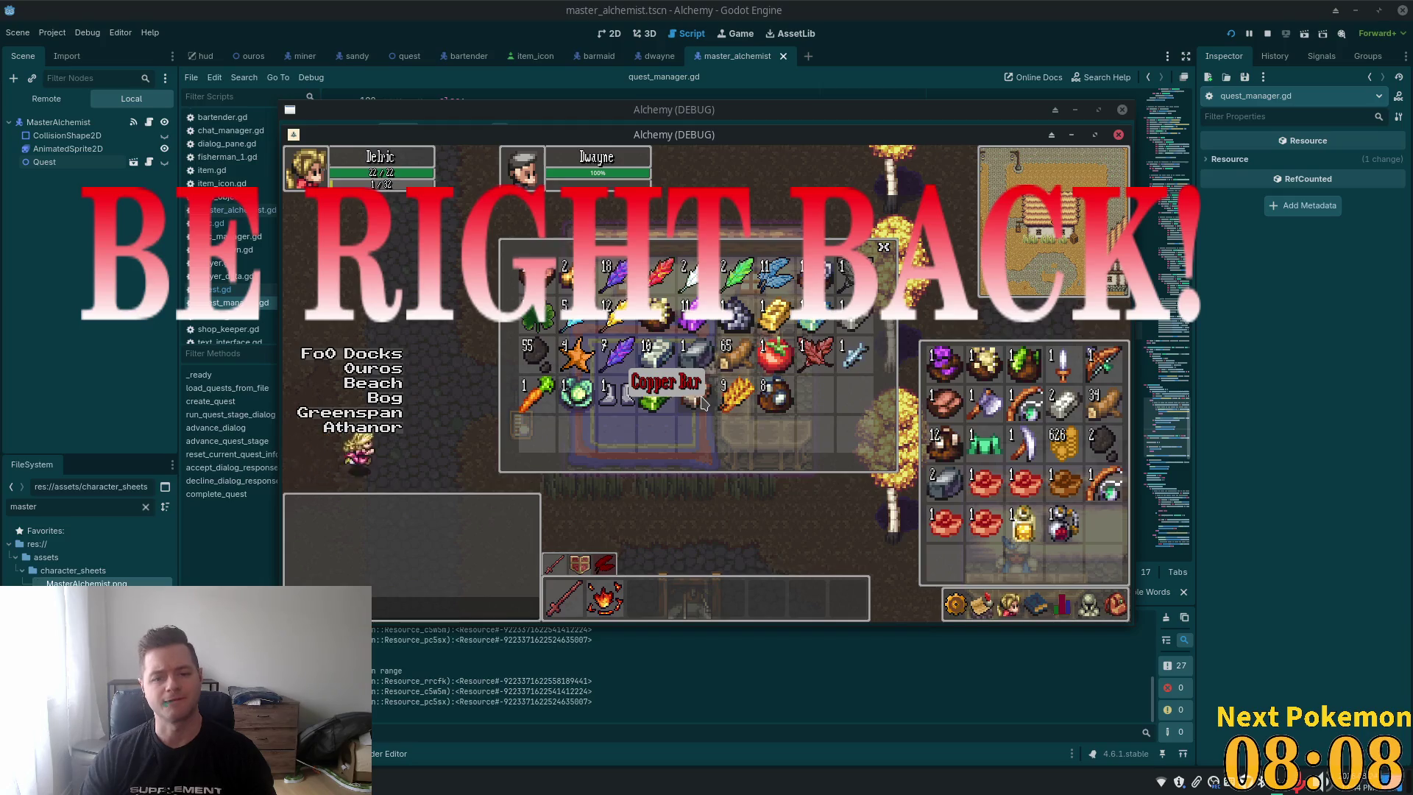
Close the inventory and walk the player through town to the Copper Deposit rock
key("Escape")
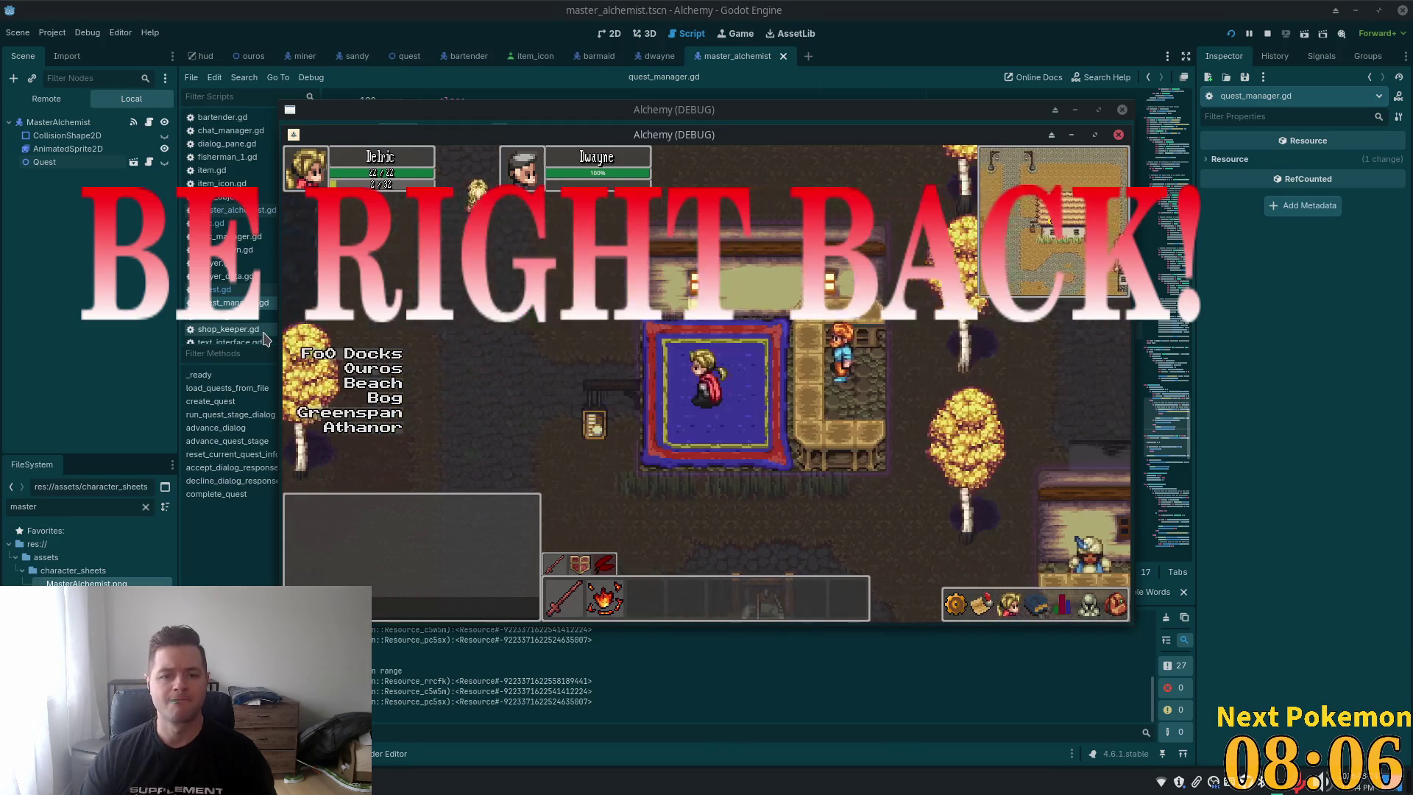
key("Down")
key("Left")
key("Up")
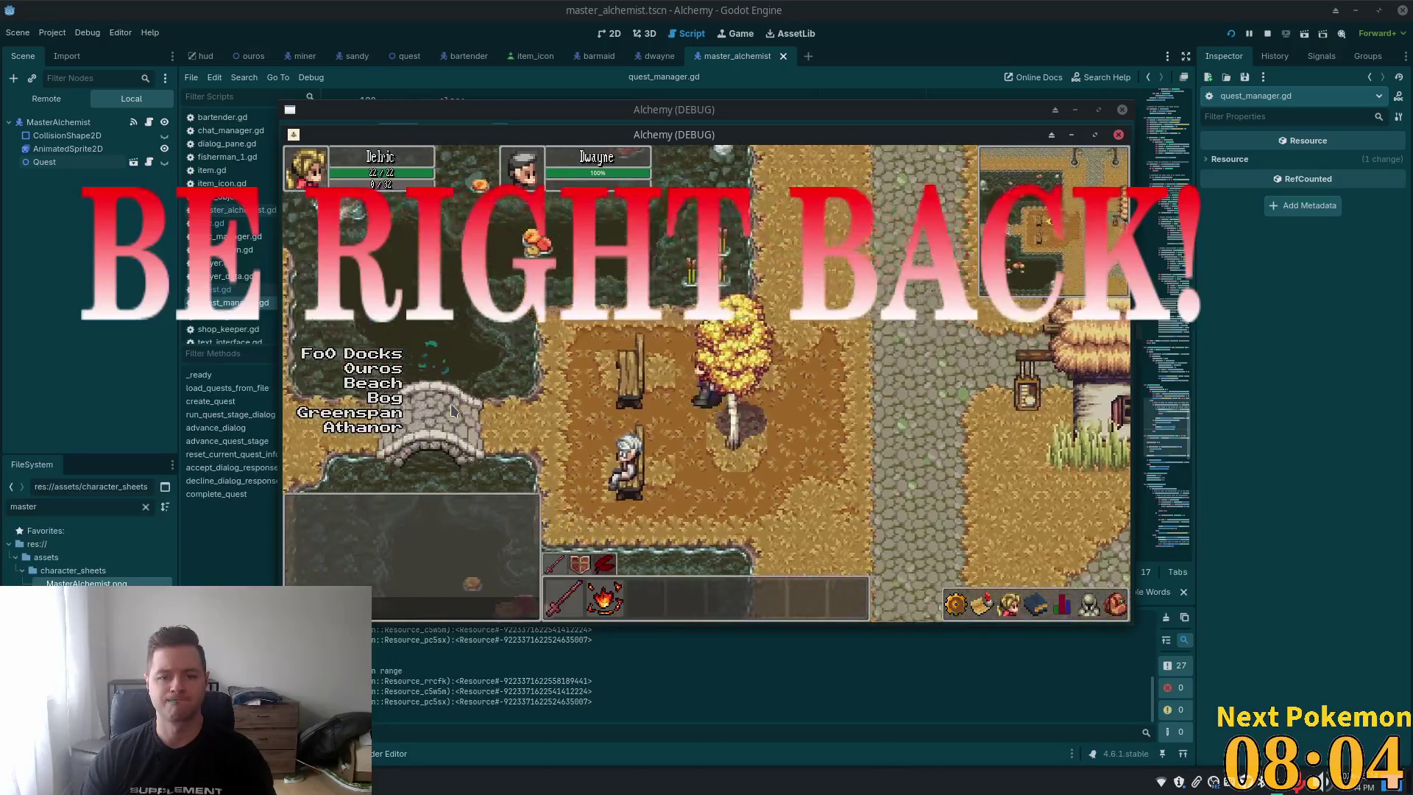
key("Left")
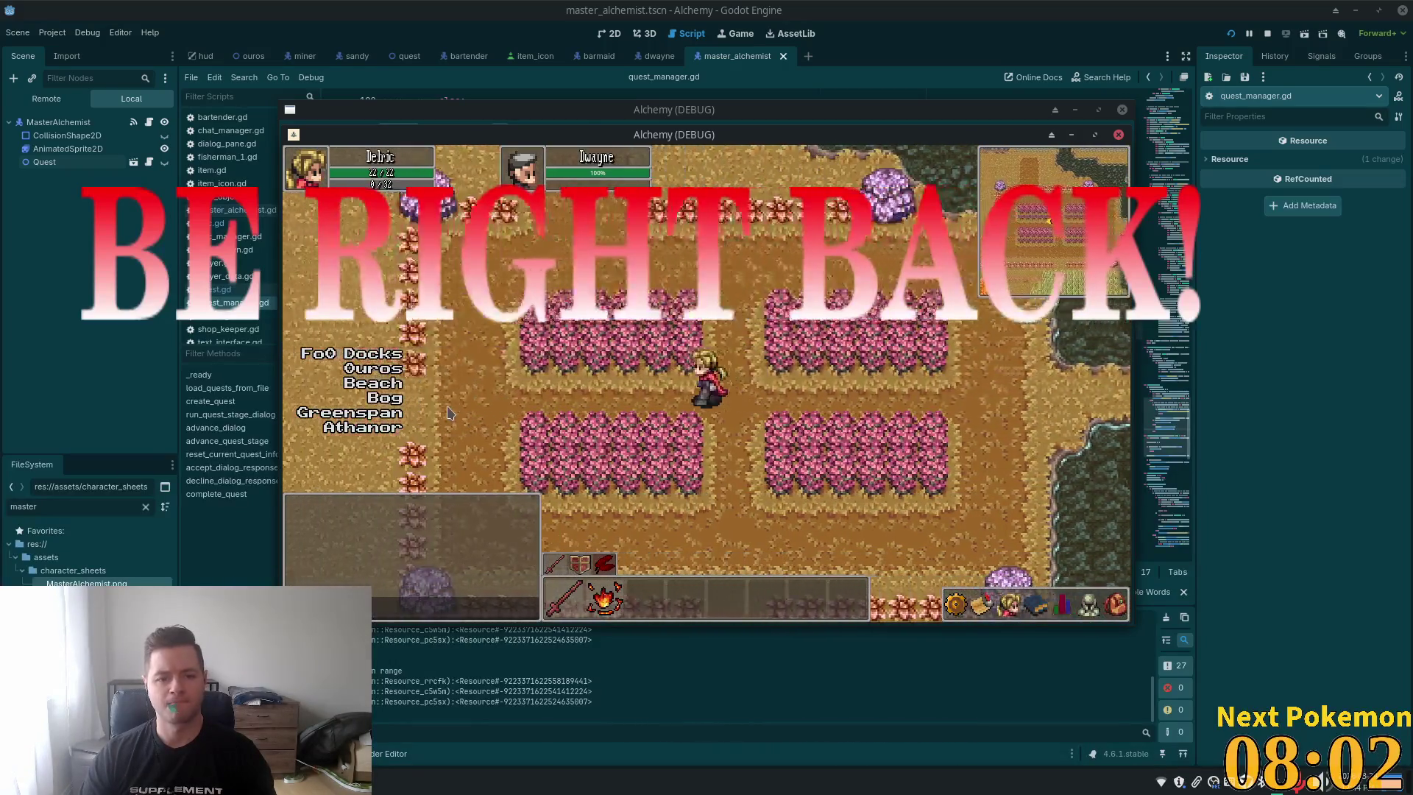
key("Up")
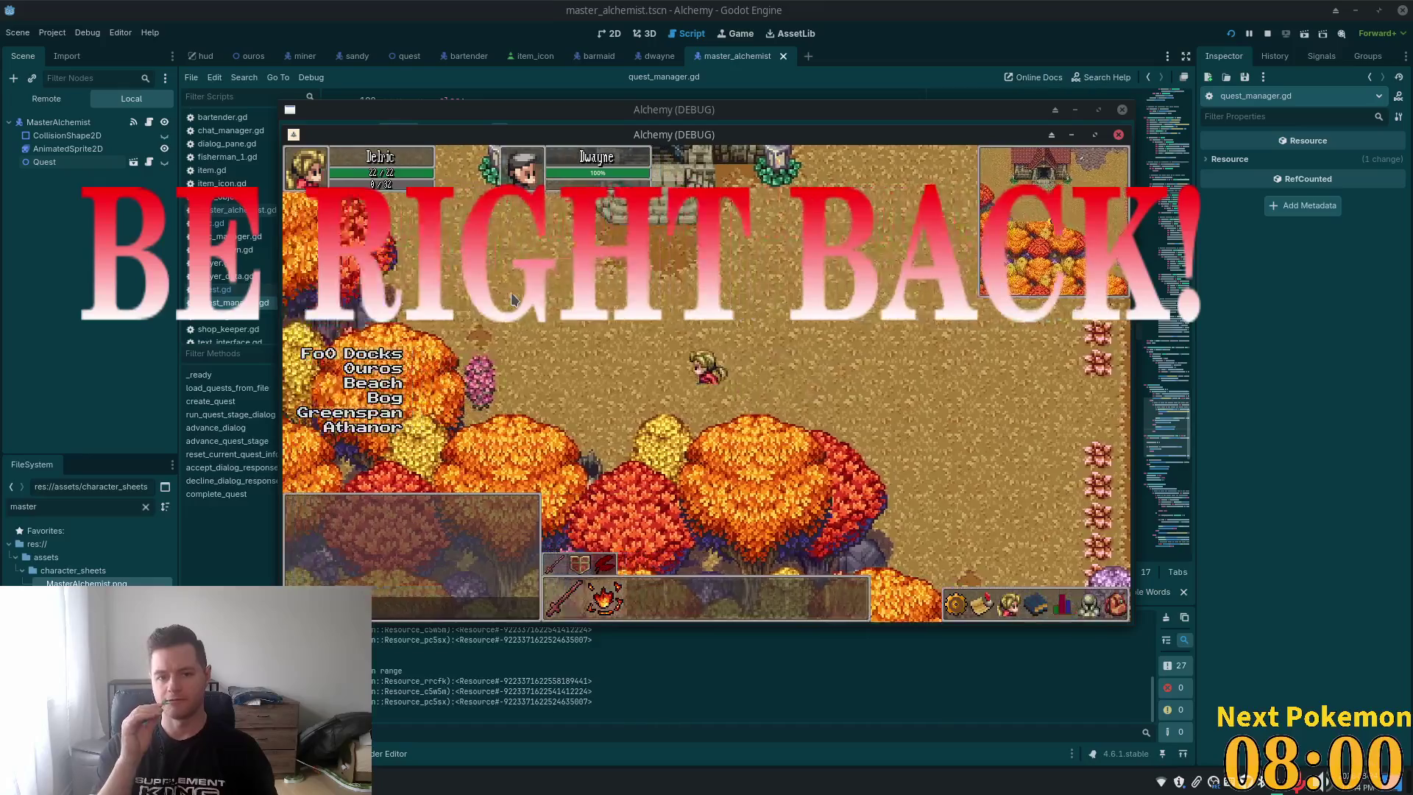
key("Right")
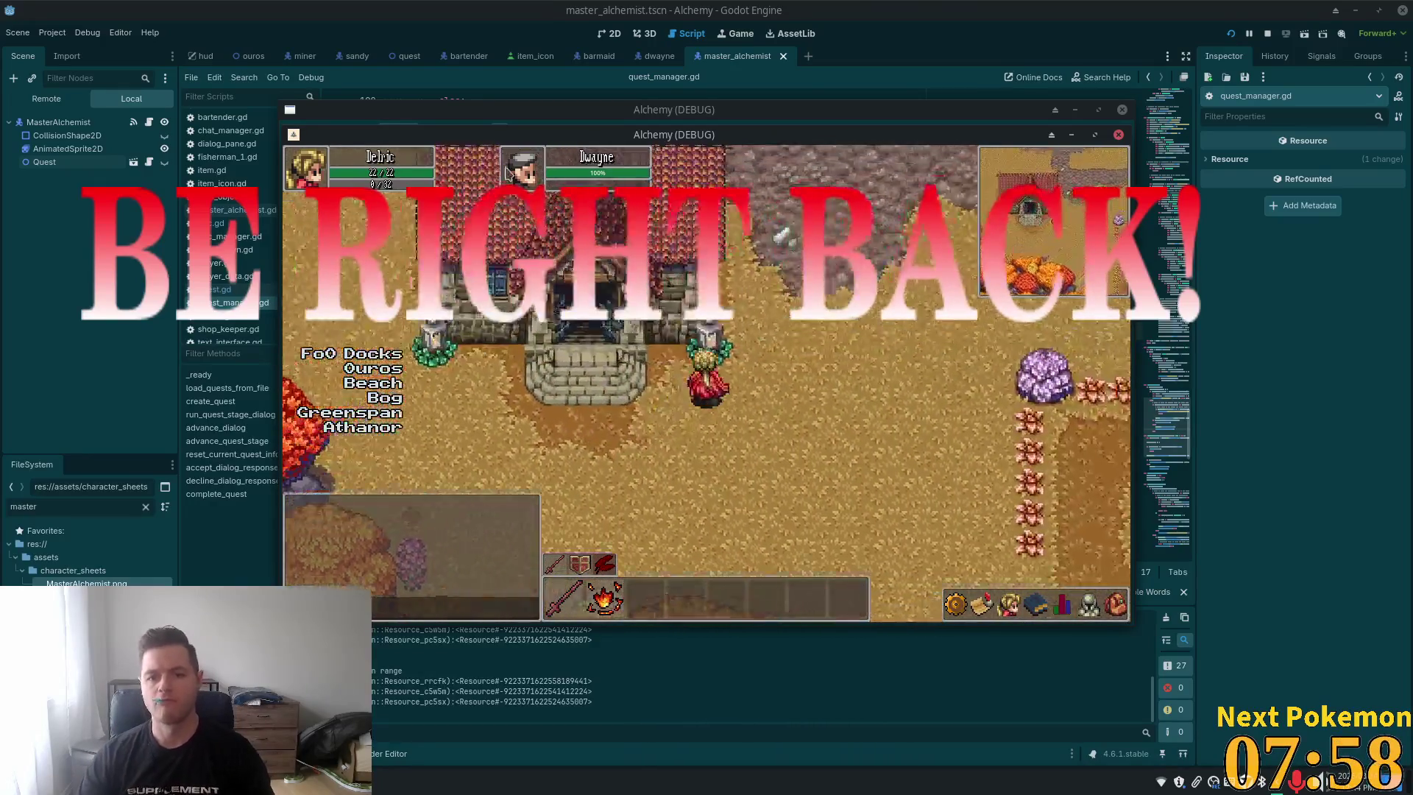
key("Up")
key("Up")
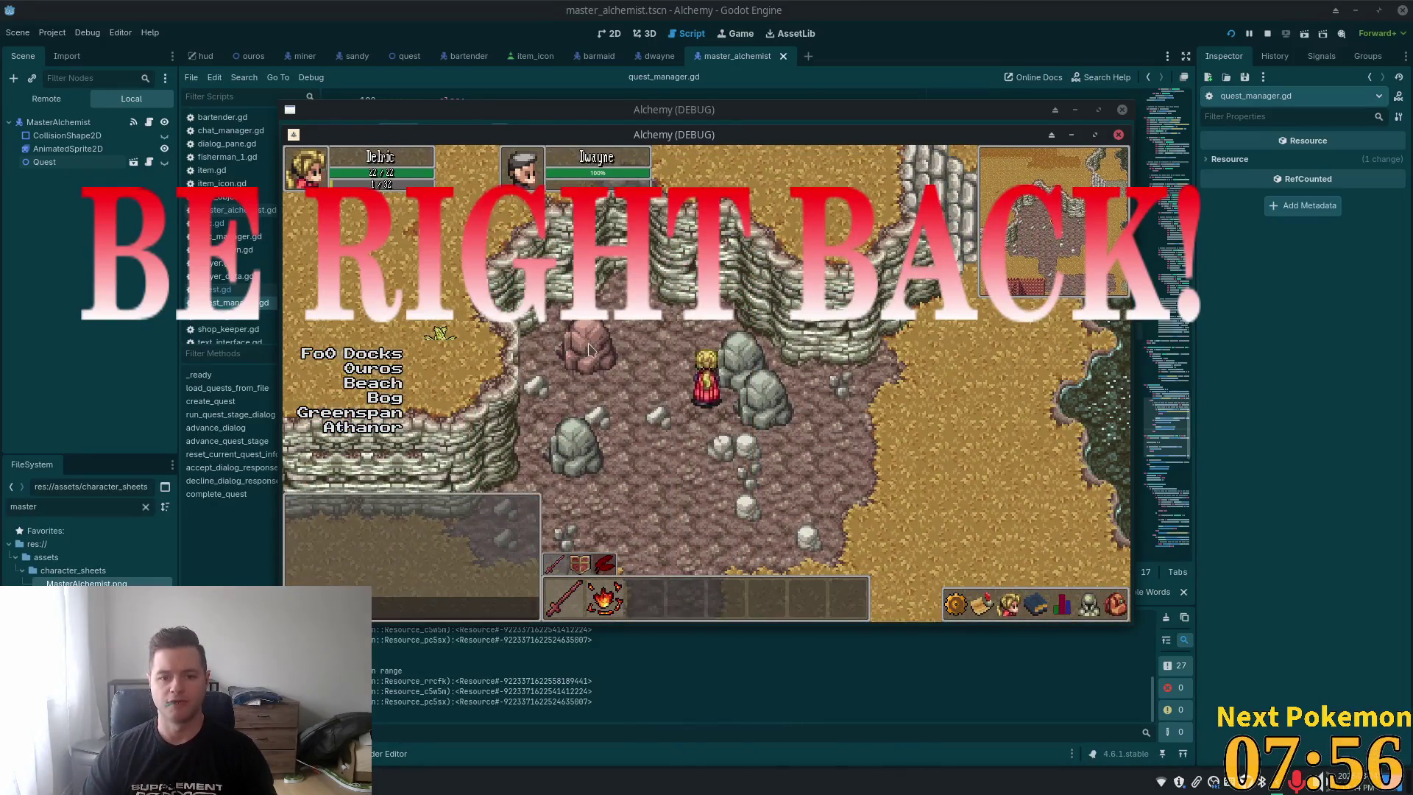
key("Up")
key("Left")
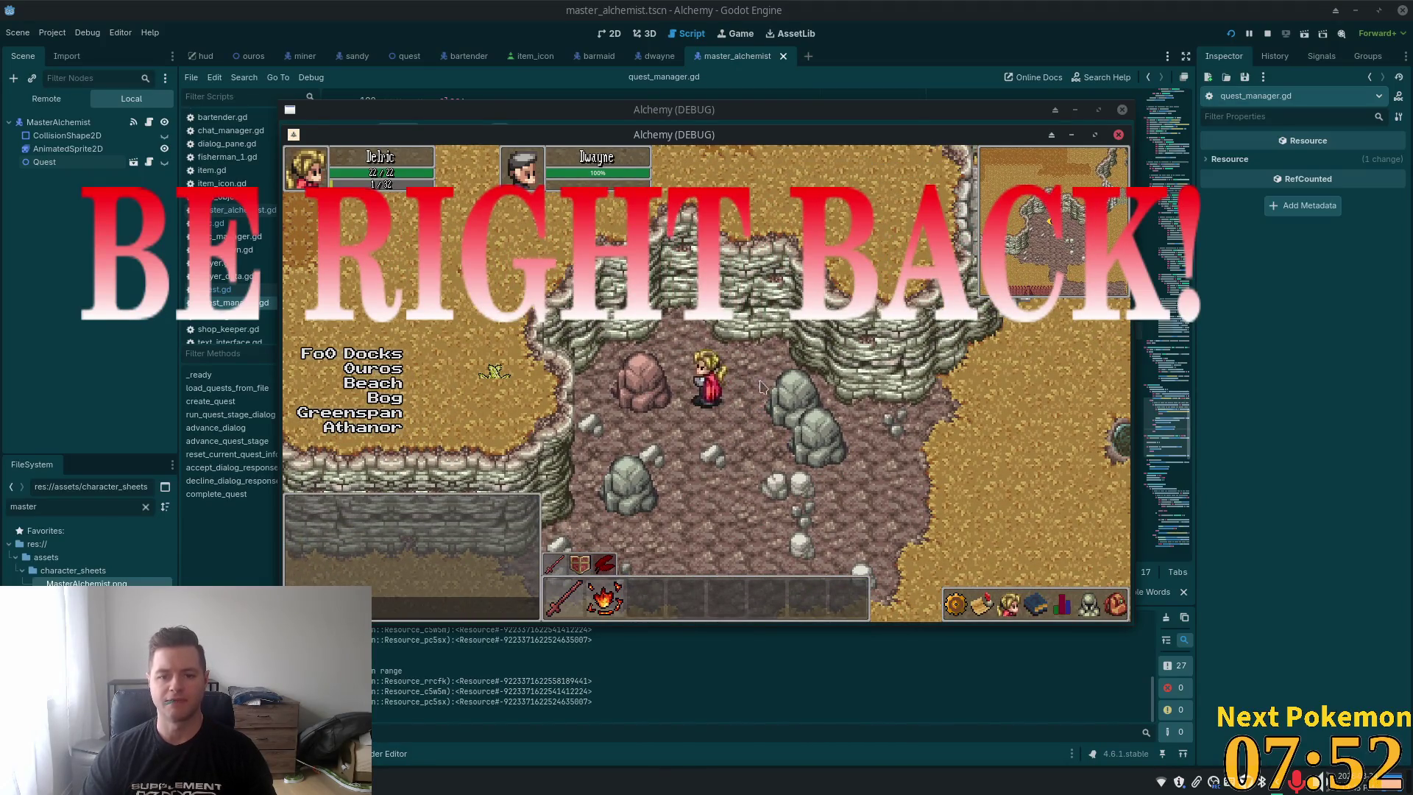
Walk back into the alchemist's shop and talk to the Master Alchemist again
key("Down")
key("Up")
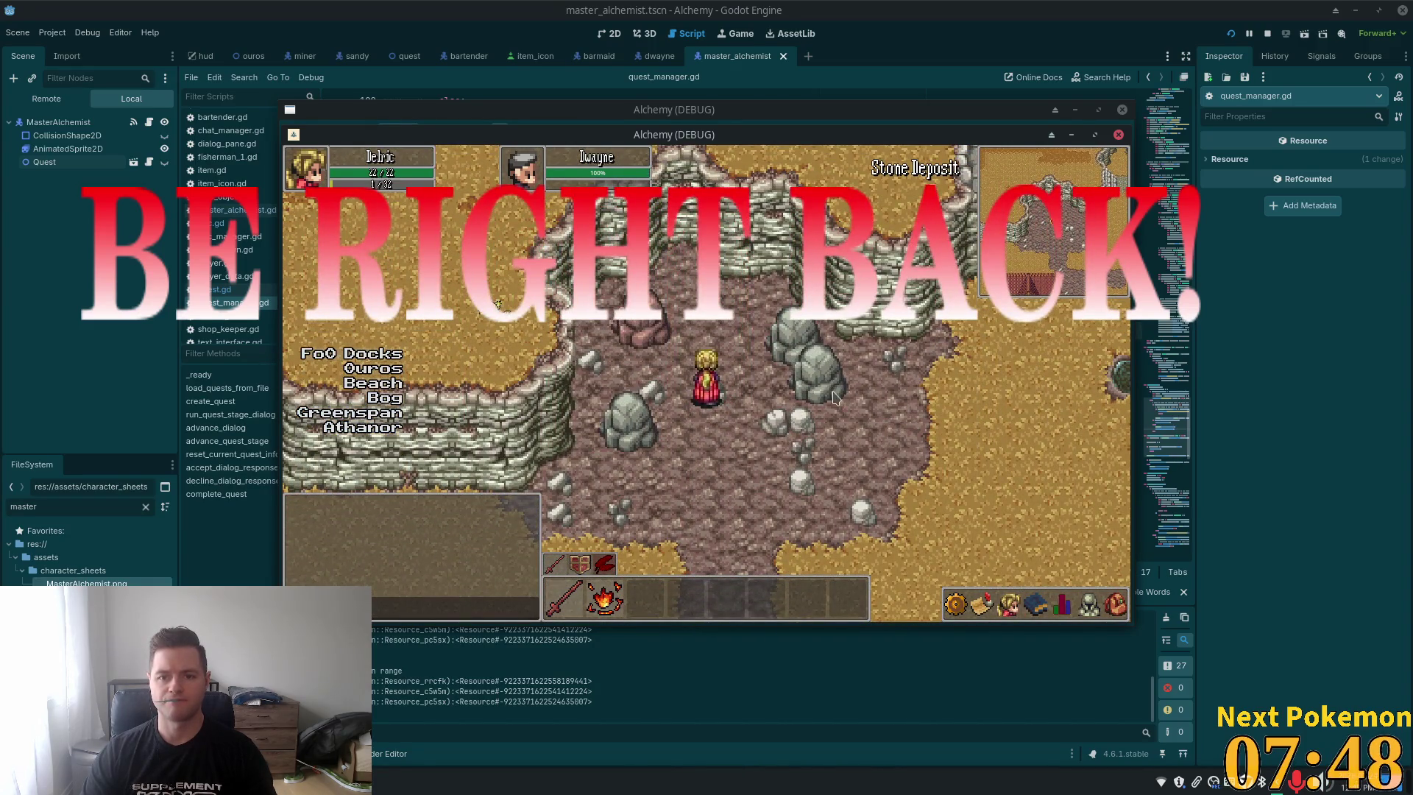
key("Down")
key("Left")
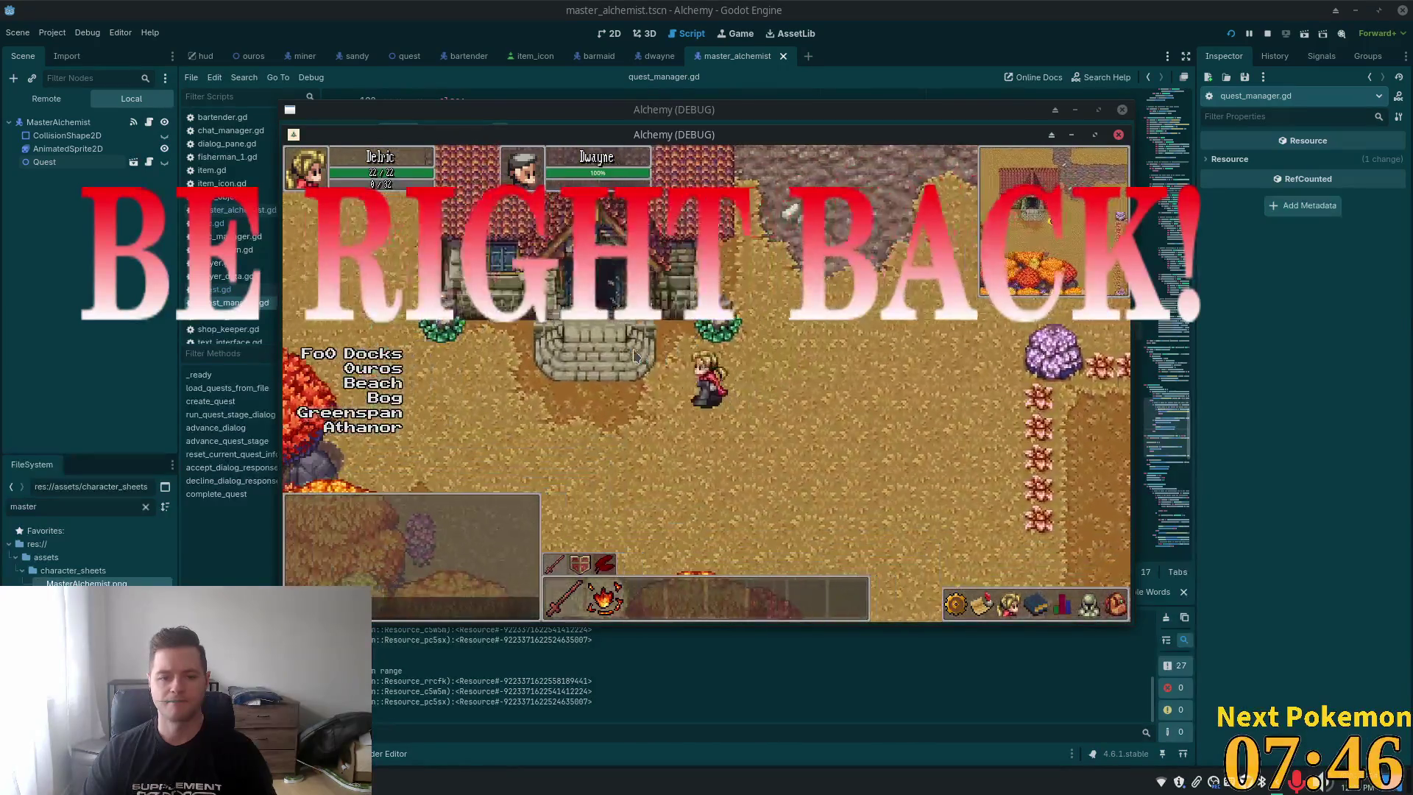
key("Down")
left_click(666, 345)
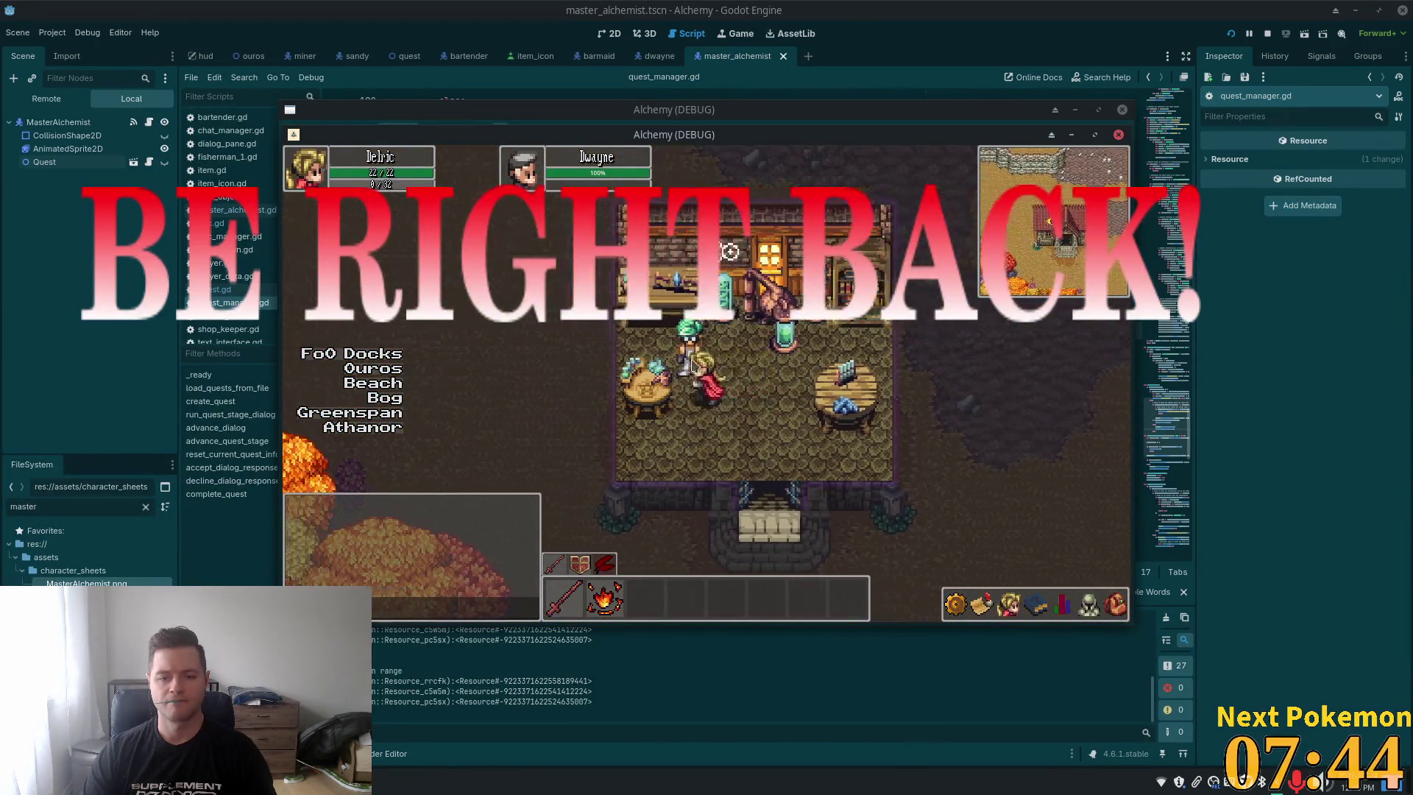
Answer 'Actually, yes I do..' to hand over the copper bar, finish the dialog, and dismiss Quest Completed
left_click(777, 437)
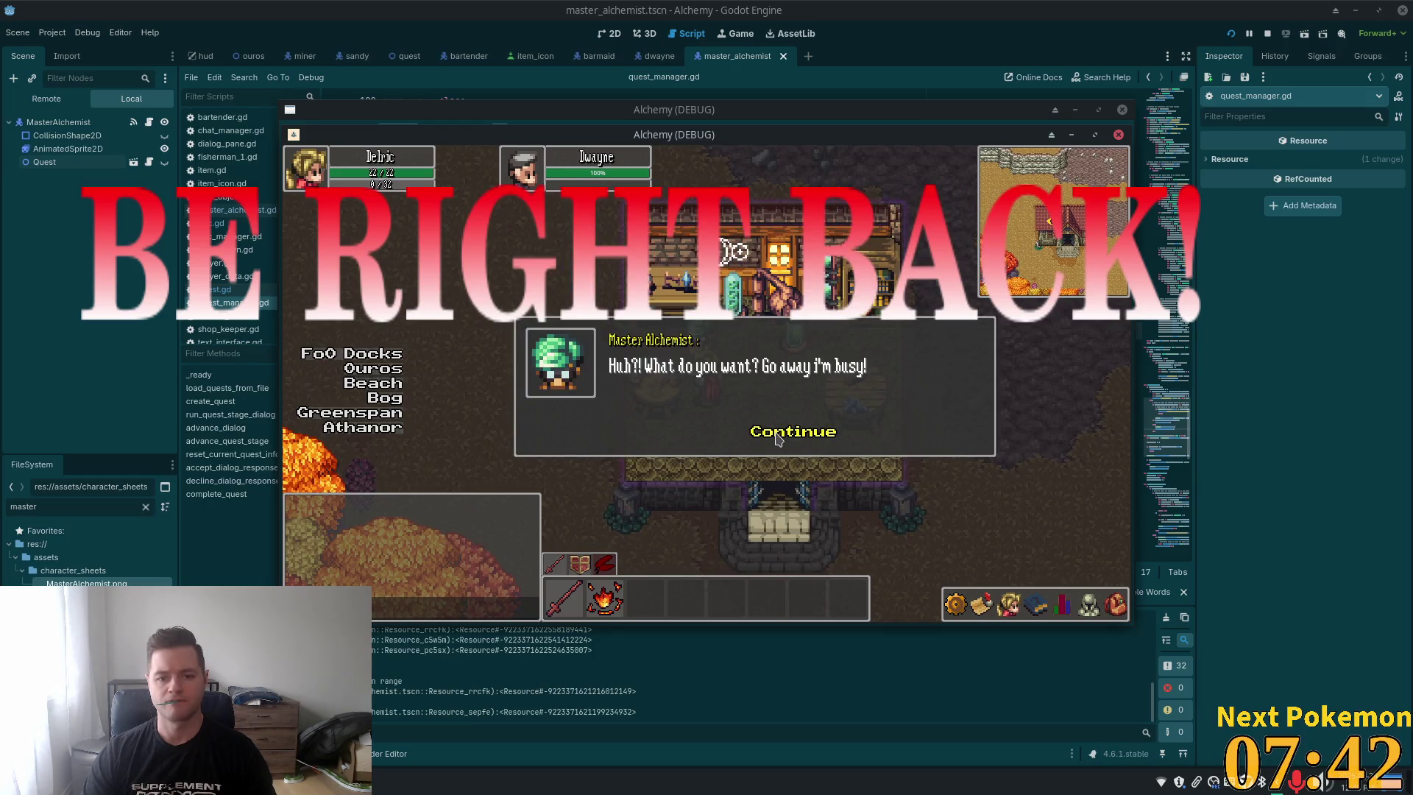
left_click(777, 437)
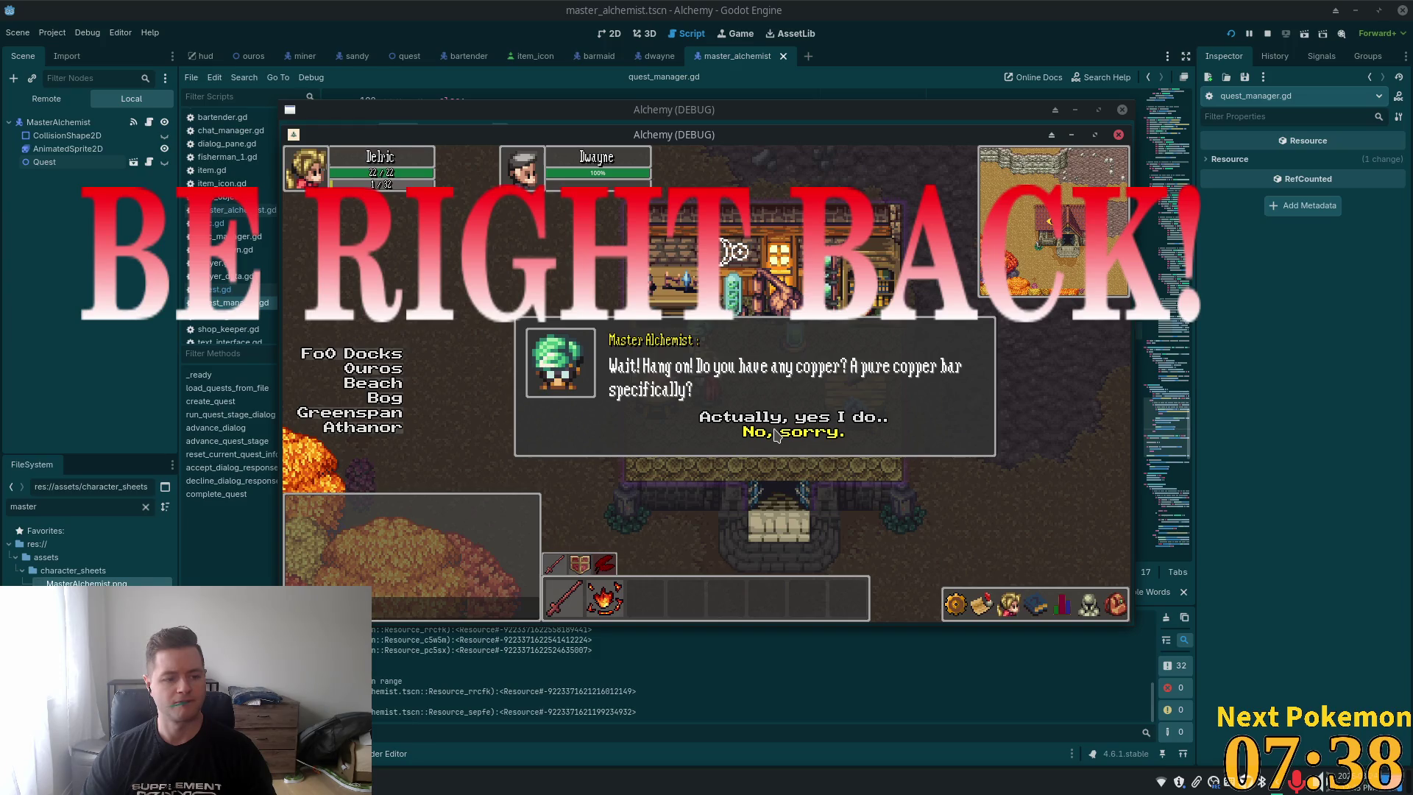
left_click(772, 418)
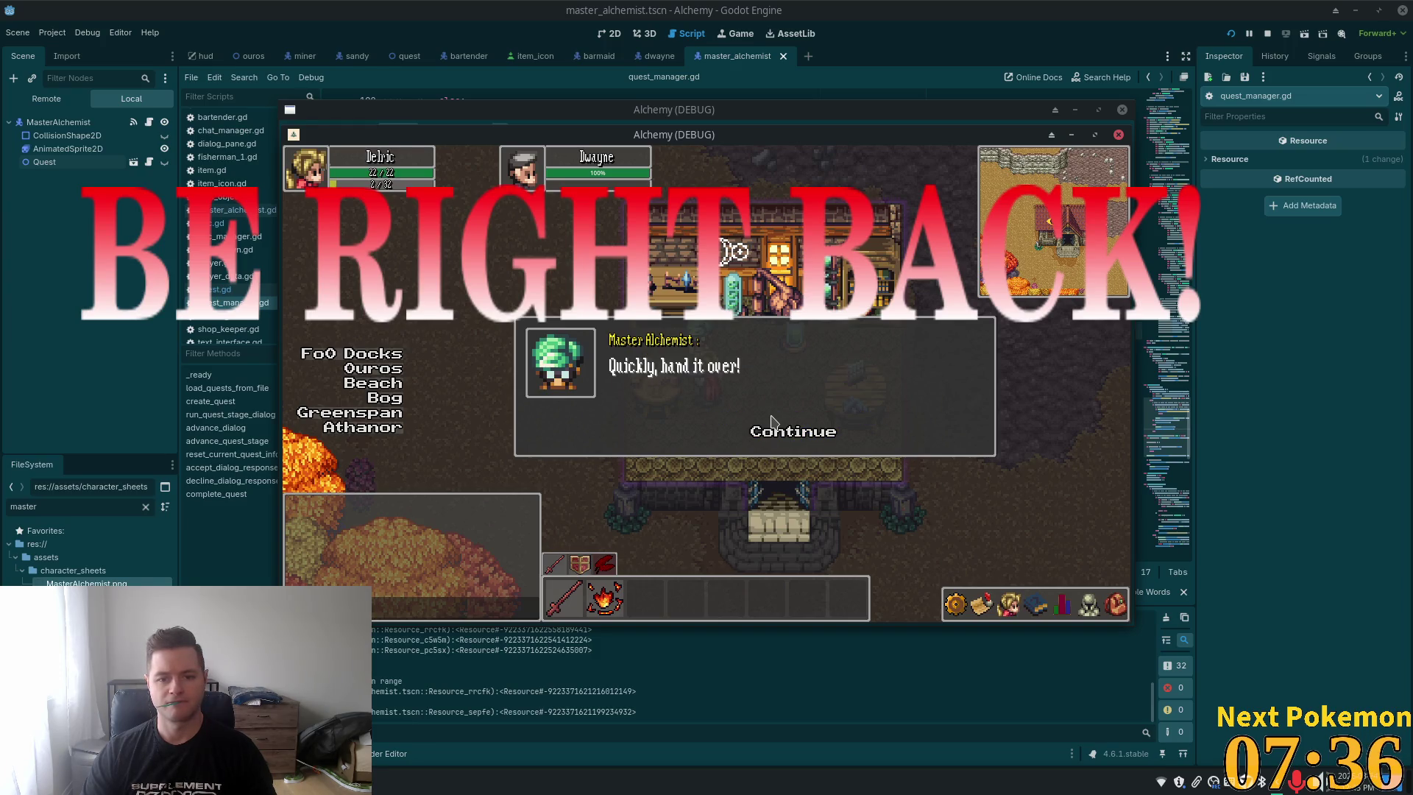
left_click(777, 433)
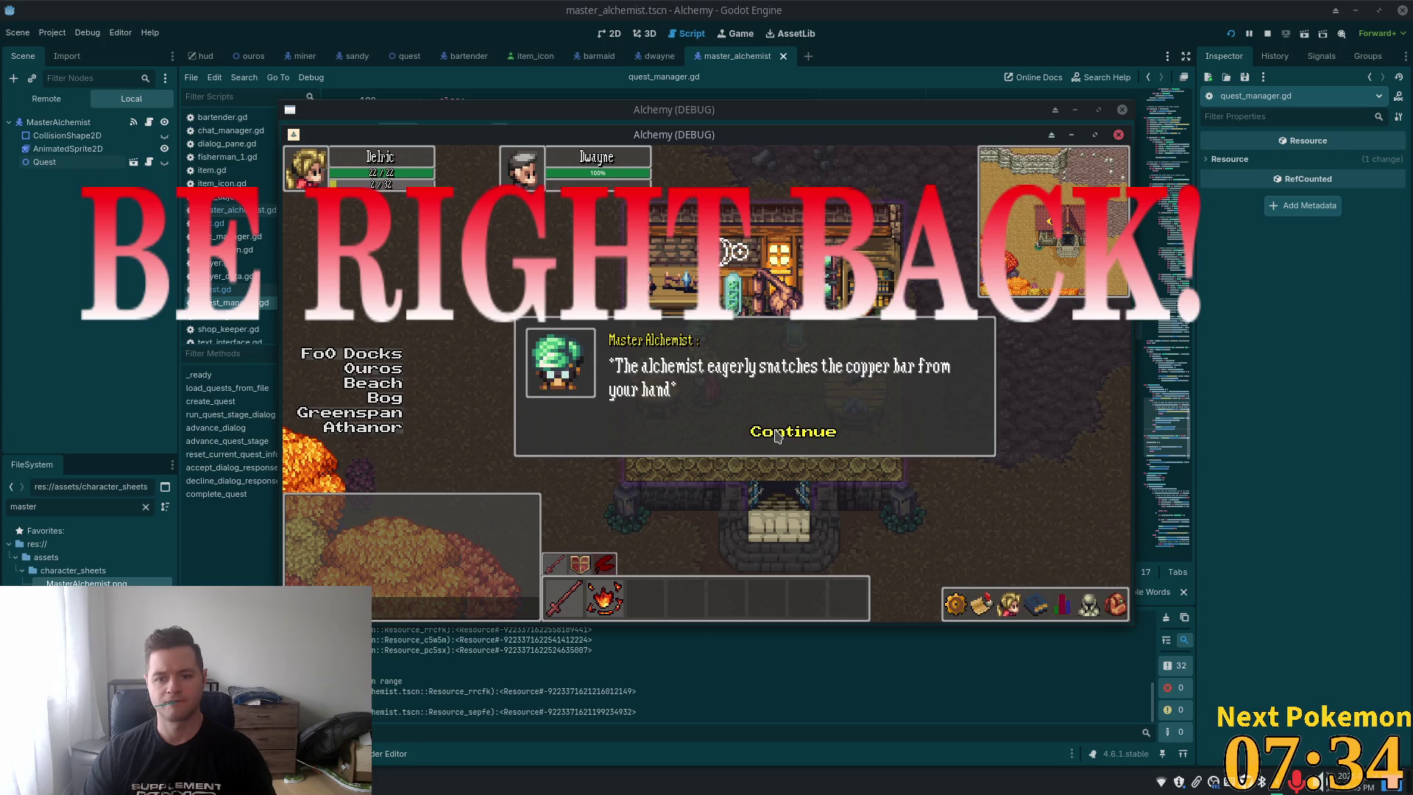
left_click(776, 434)
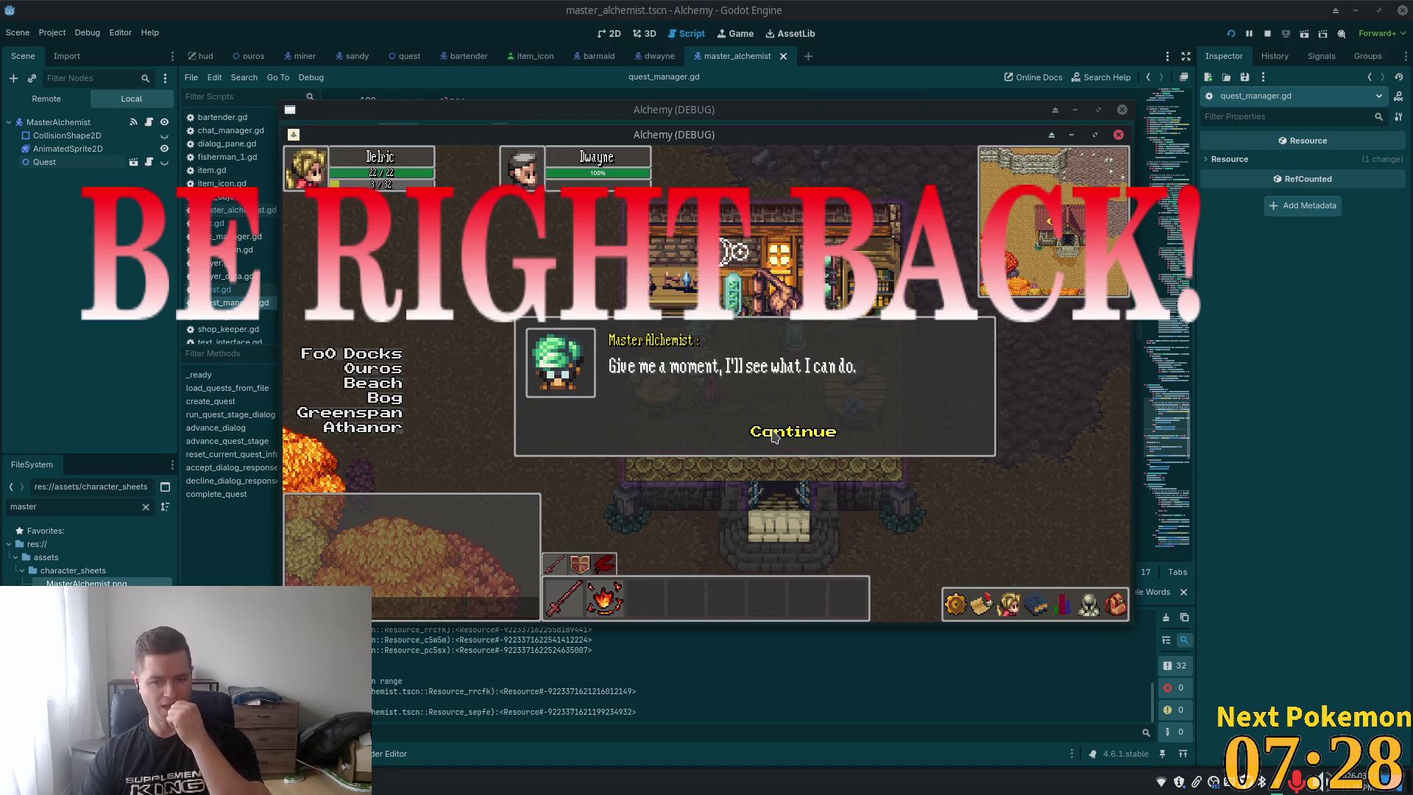
left_click(775, 436)
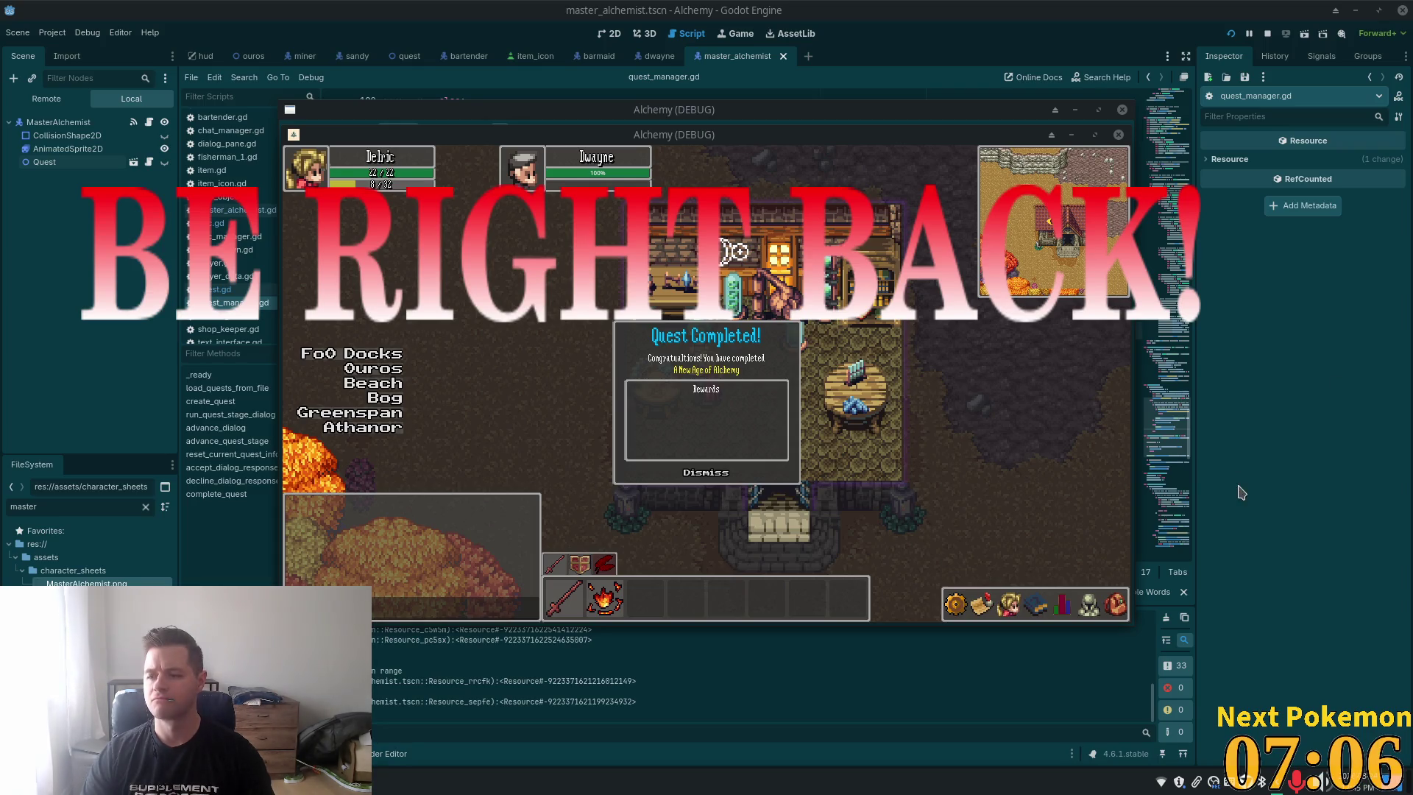
left_click(699, 472)
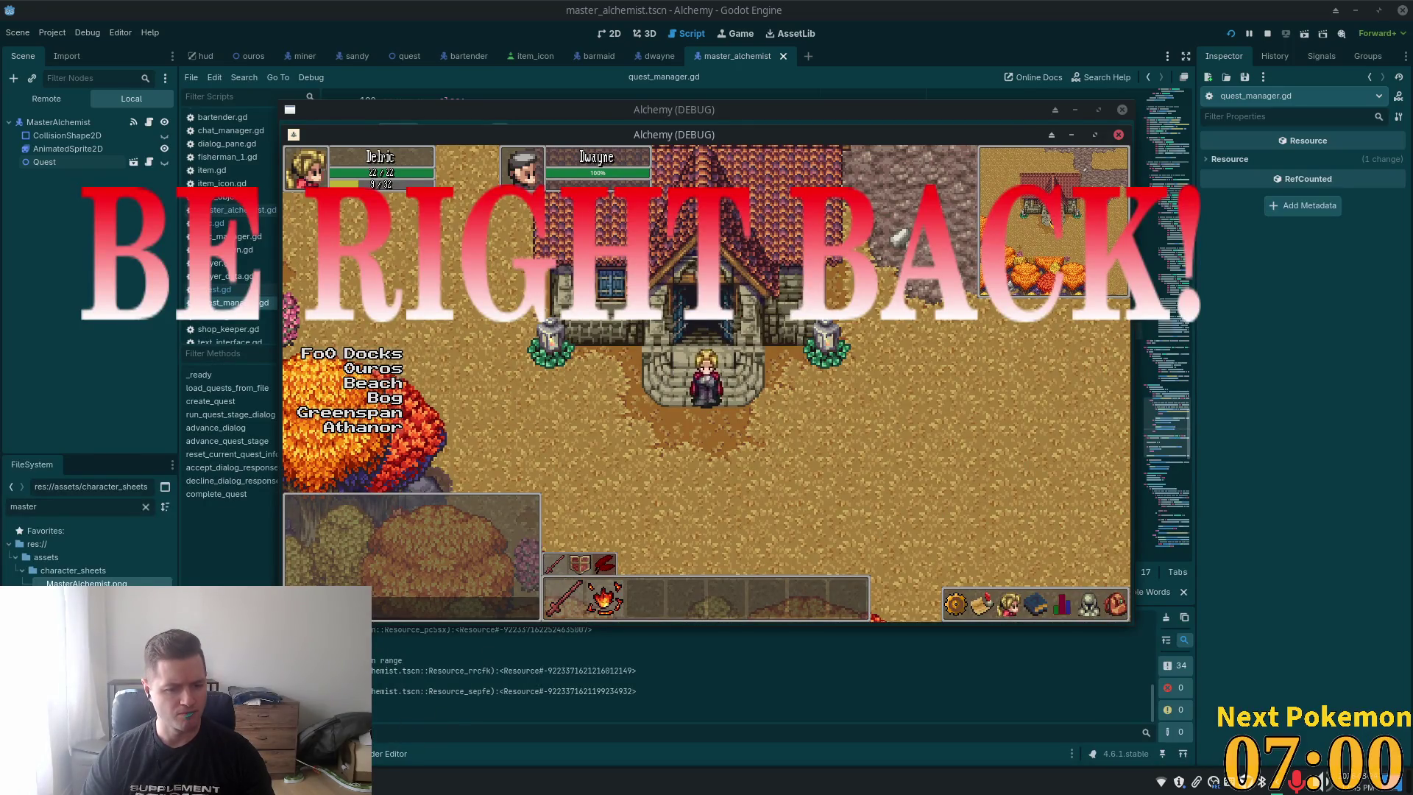
Stop the game, review advance_dialog, and view the final dialog of a_new_age_of_alchemy.json in Cursor
key("F8")
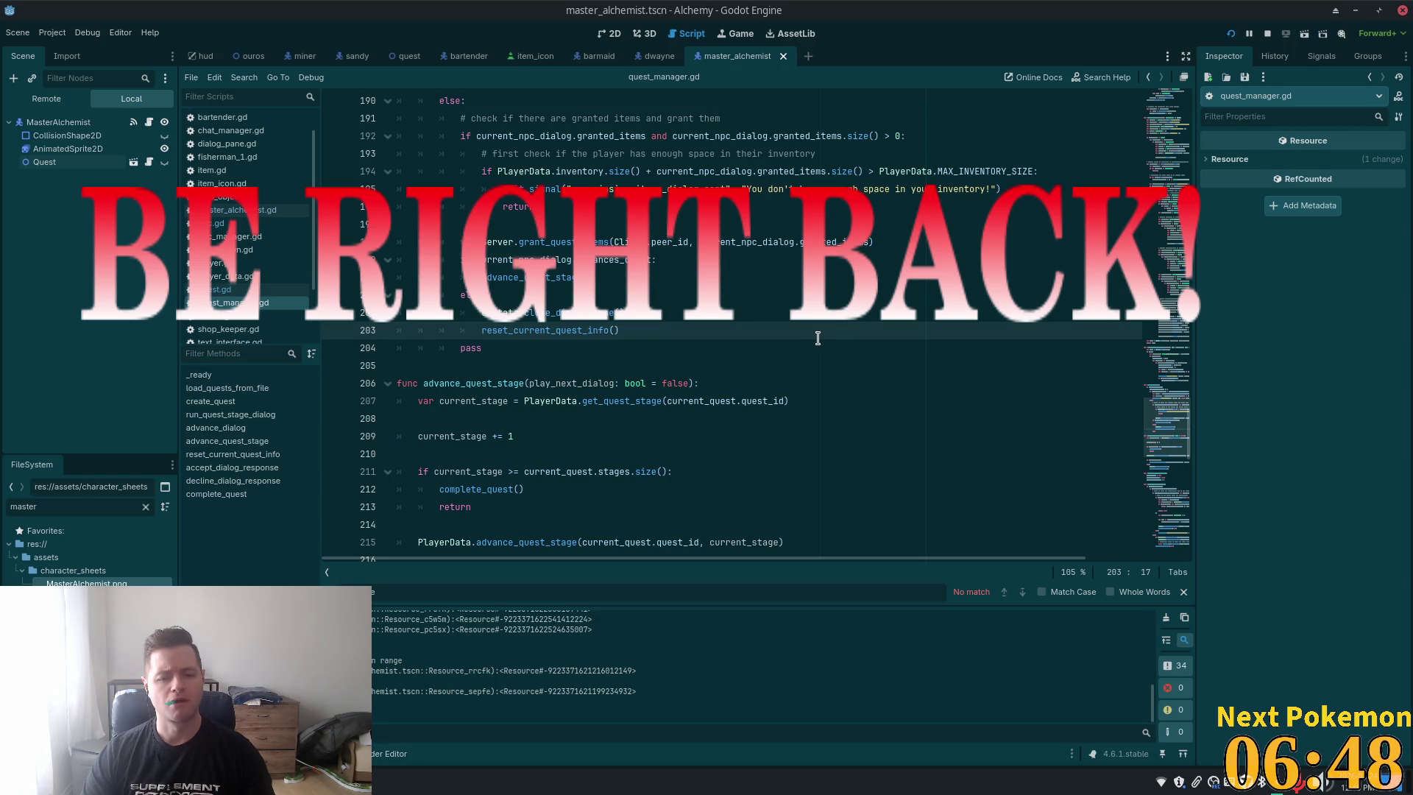
scroll(605, 296, "up", 1)
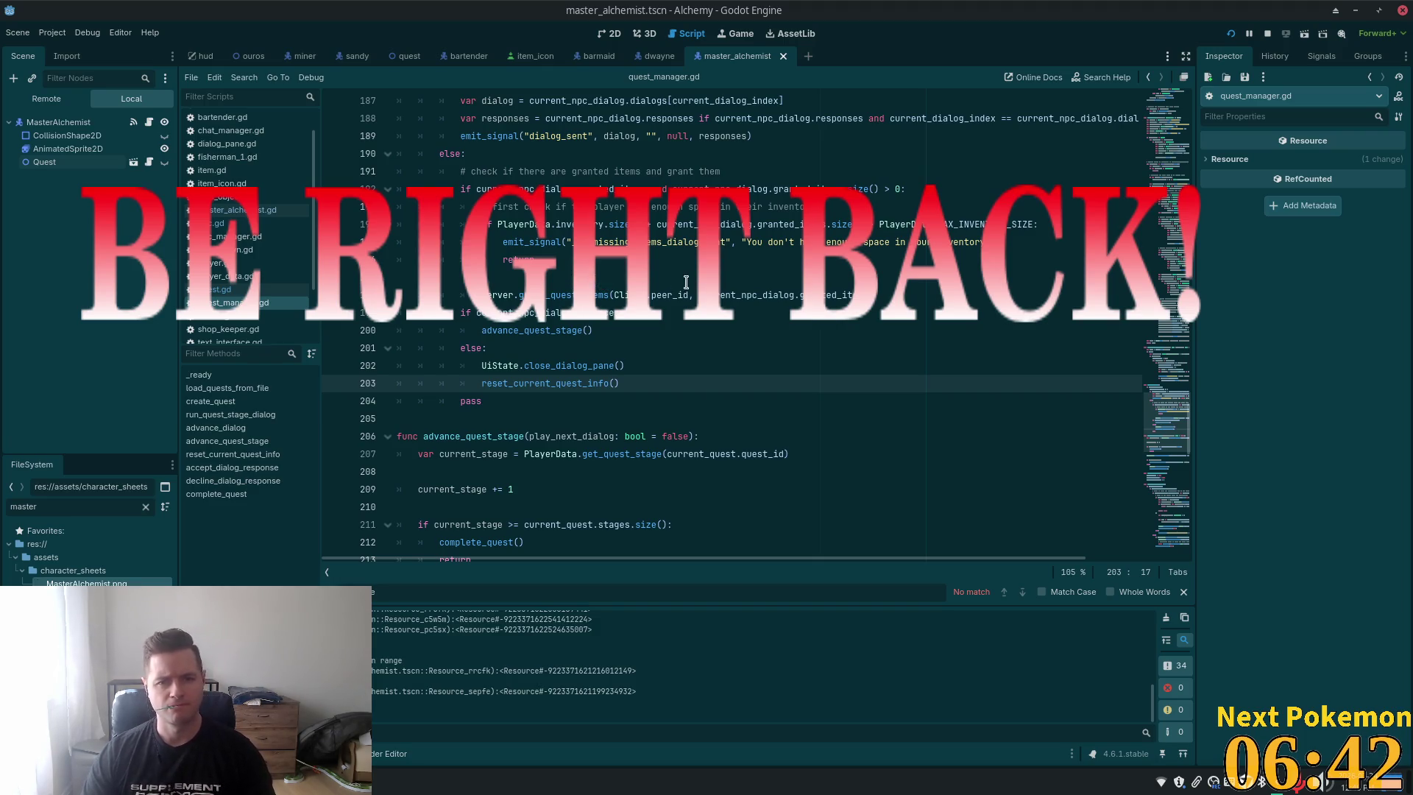
key("alt+Tab")
key("ctrl+Page_Up")
scroll(564, 376, "down", 5)
scroll(563, 376, "down", 2)
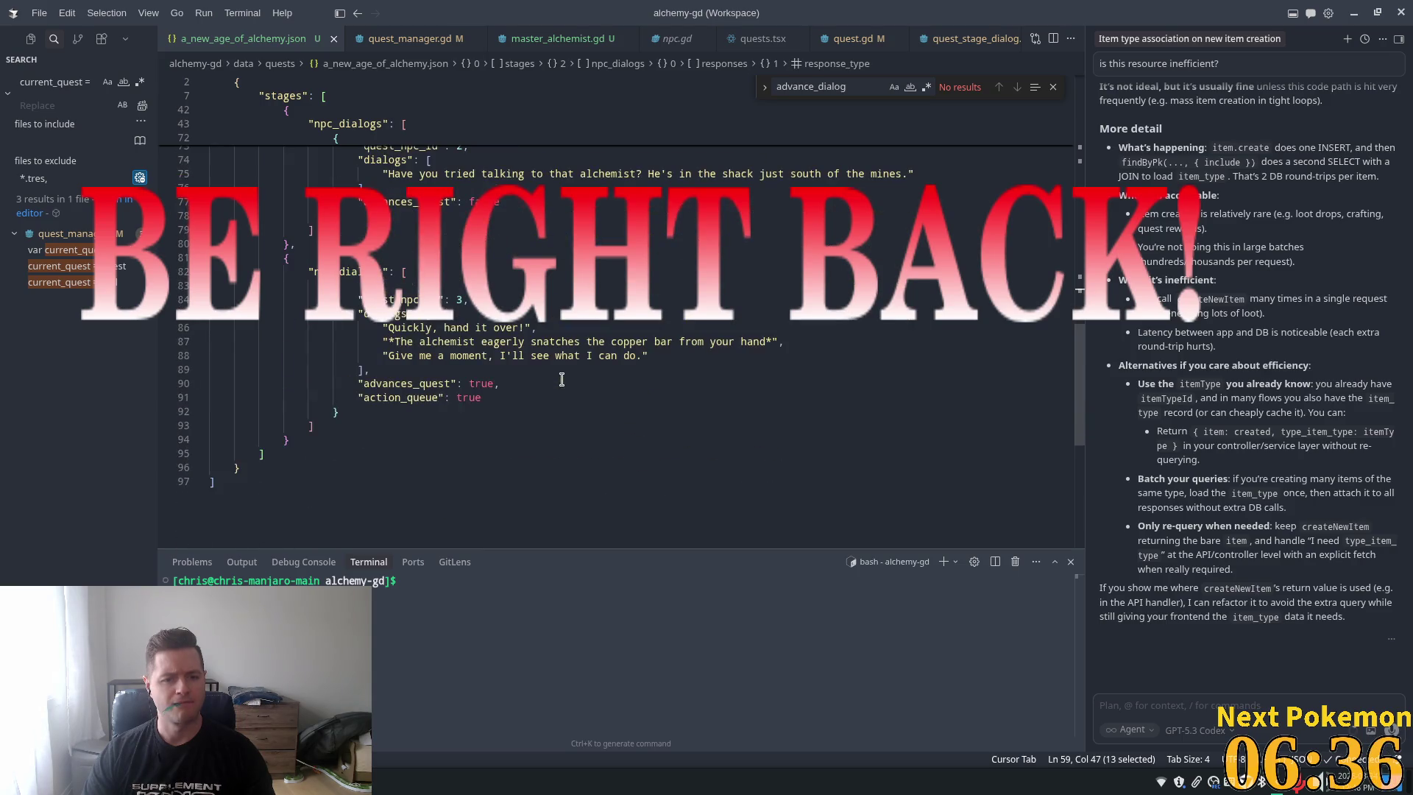
Select the action_queue key in the quest JSON and return to the quest_manager.gd tab
left_click(415, 398)
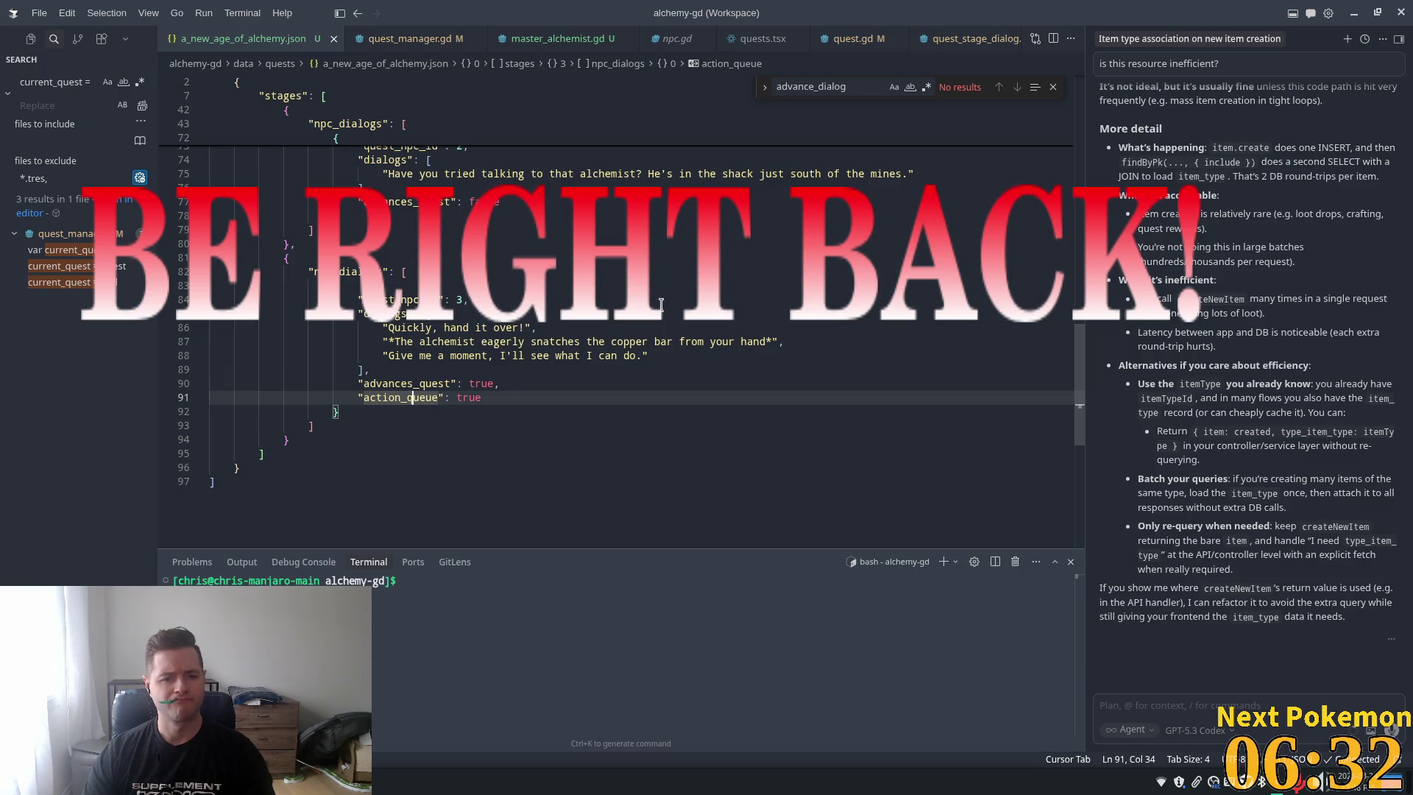
double_click(431, 400)
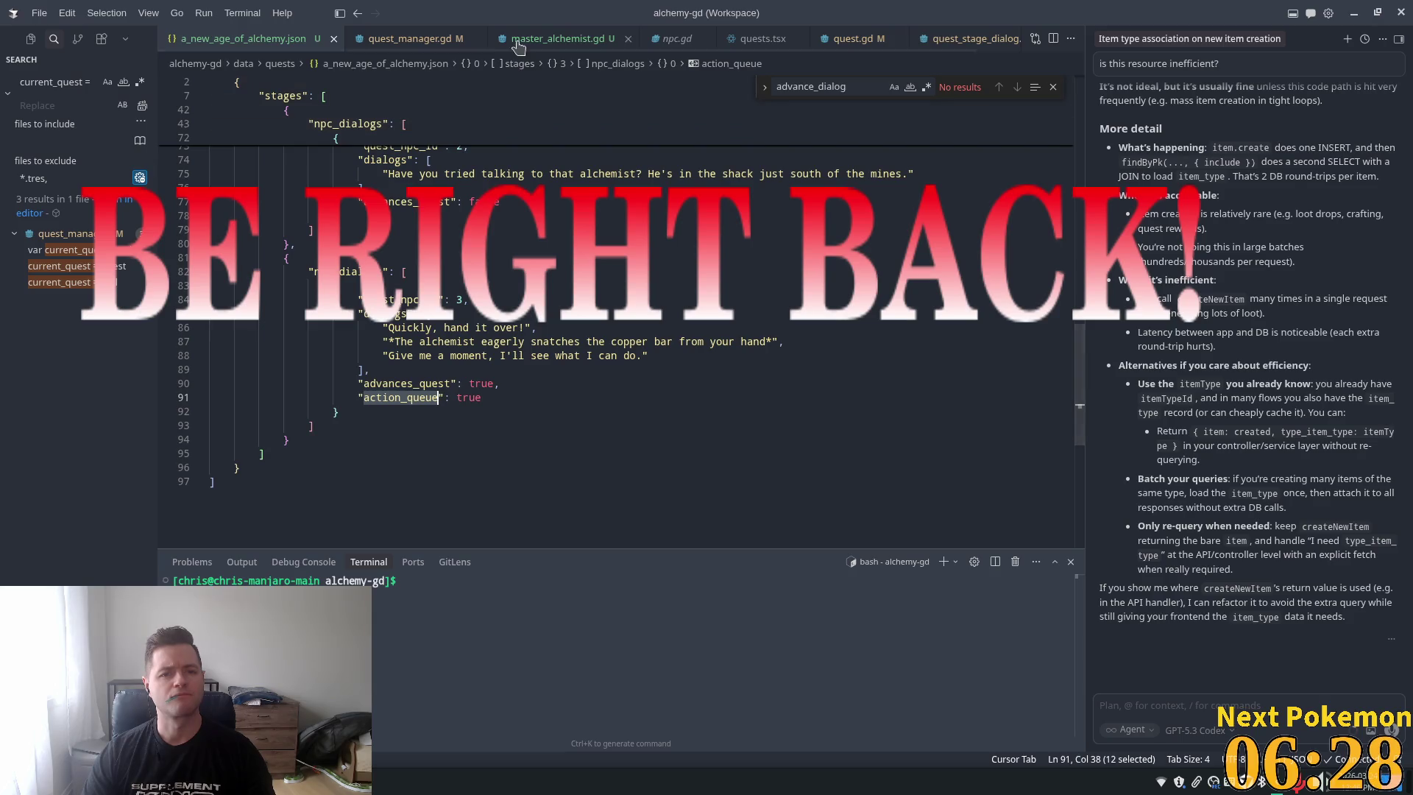
left_click(409, 38)
left_click(309, 38)
left_click(364, 40)
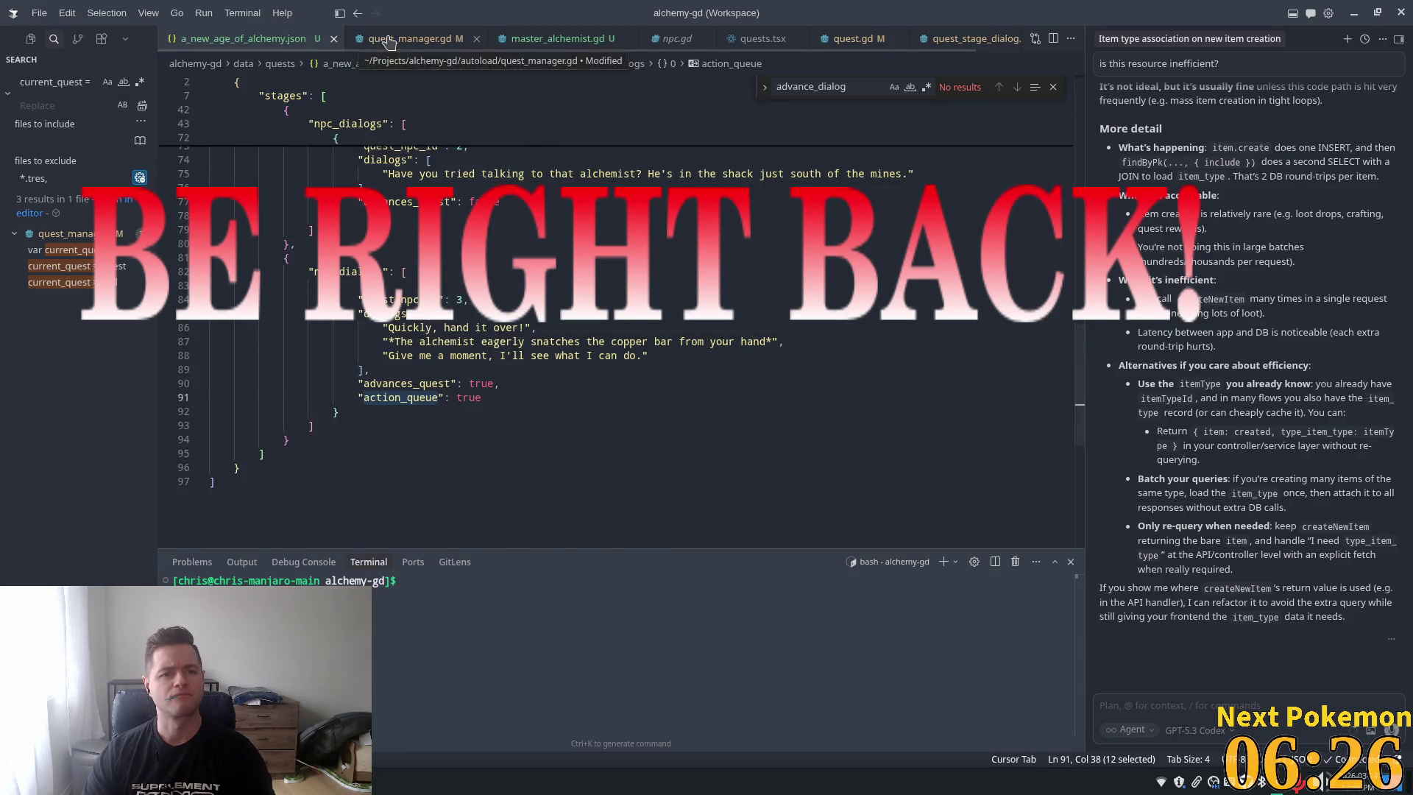
left_click(552, 38)
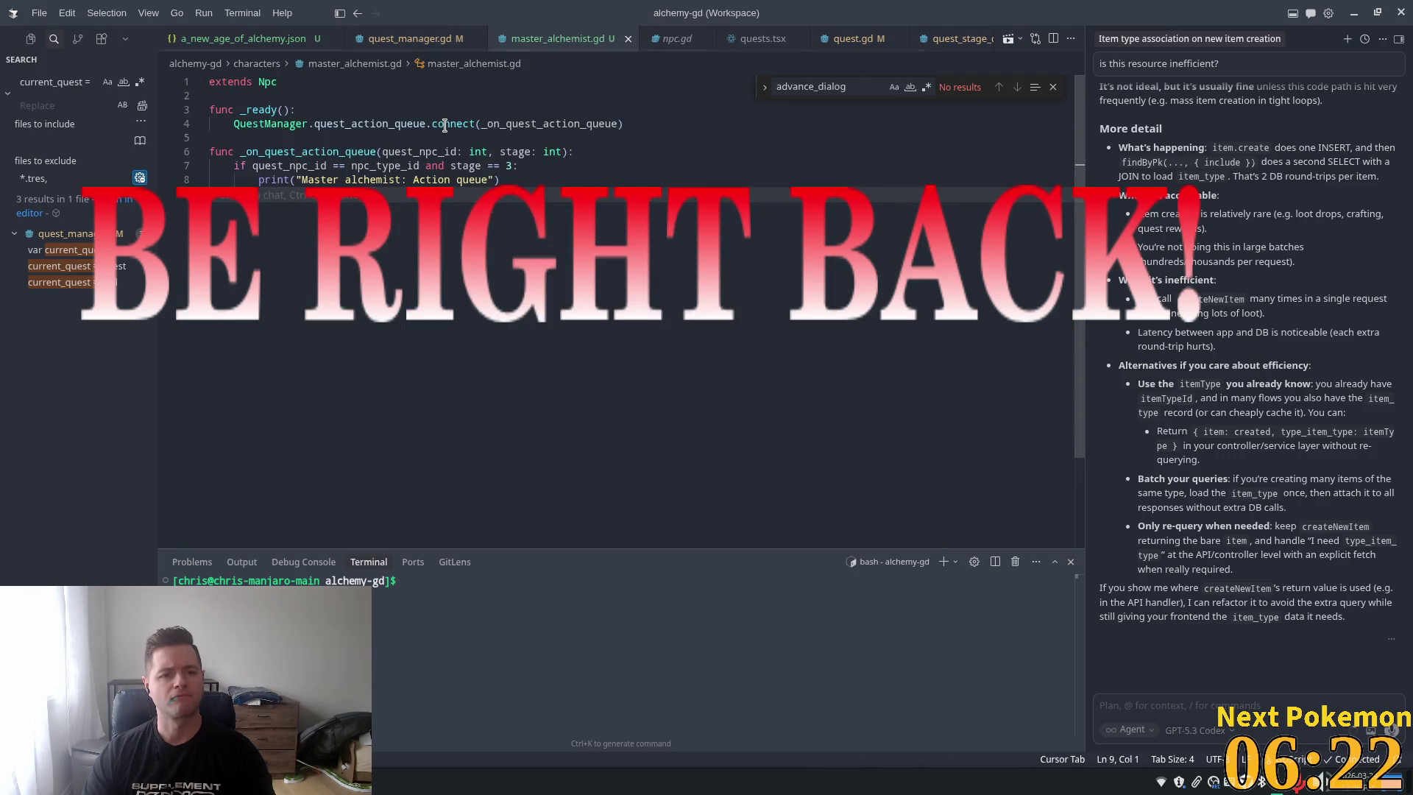
left_click(412, 38)
Find 'action_queue' in quest_manager.gd, place the caret on the emit at line 180, and run the game
key("ctrl+f")
type("action_queue")
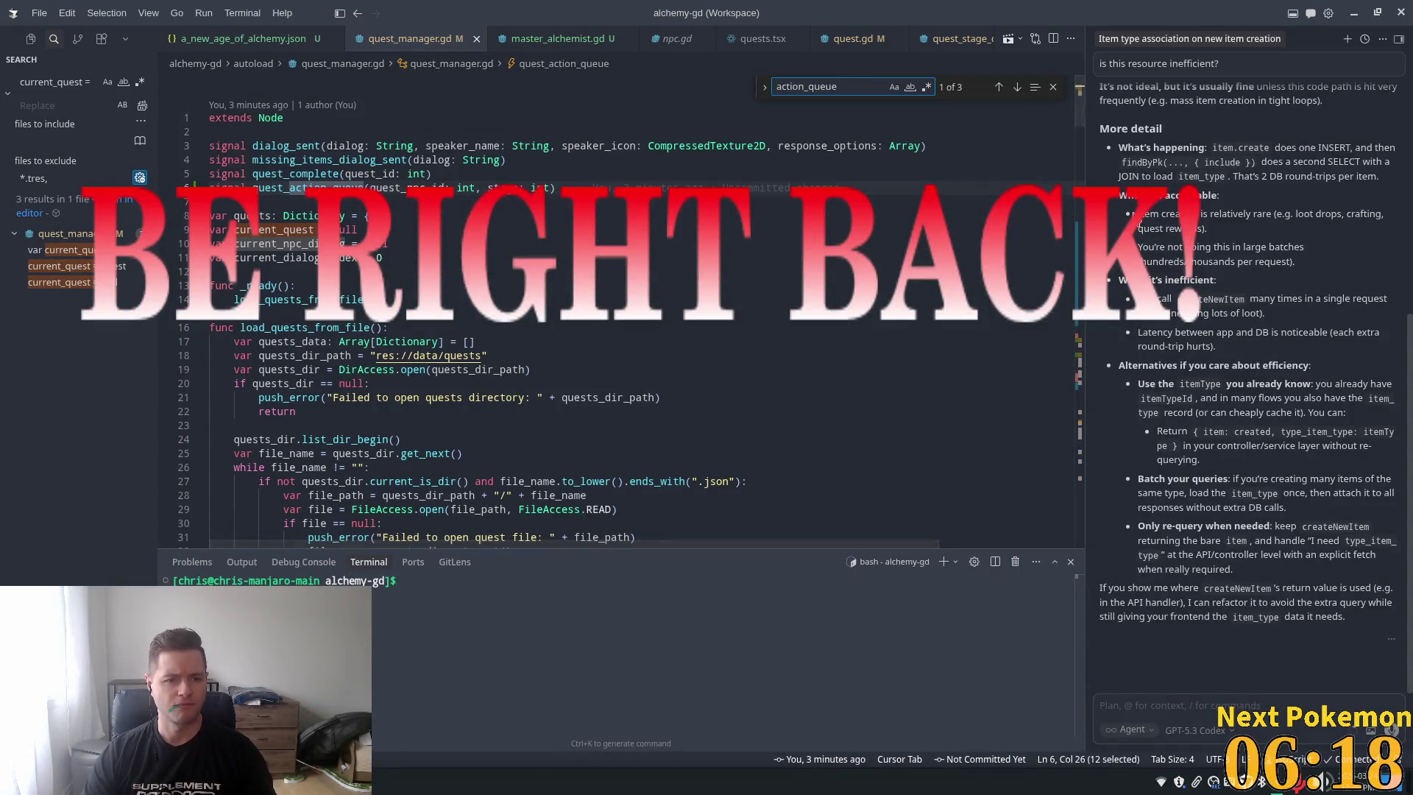
key("Return")
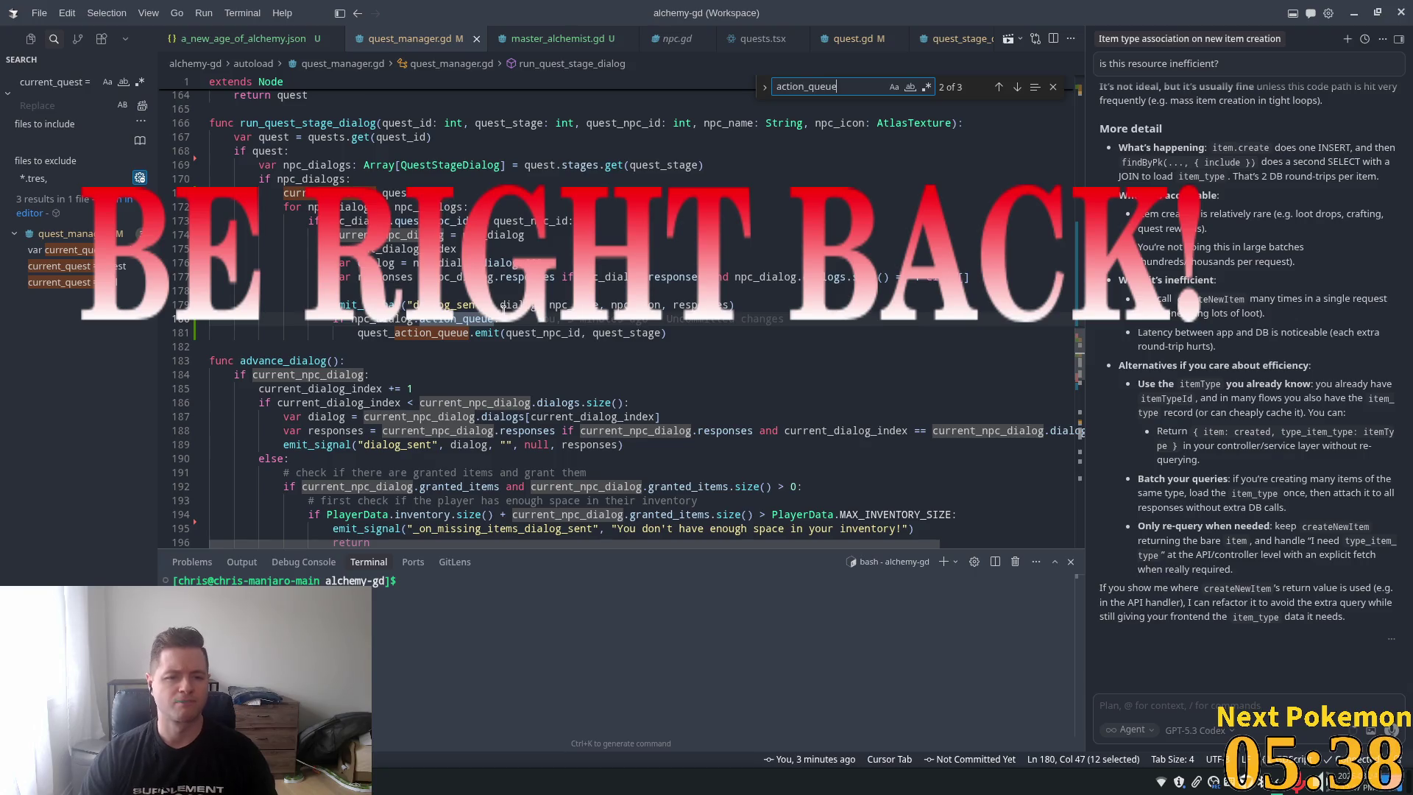
left_click(499, 318)
mouse_move(498, 322)
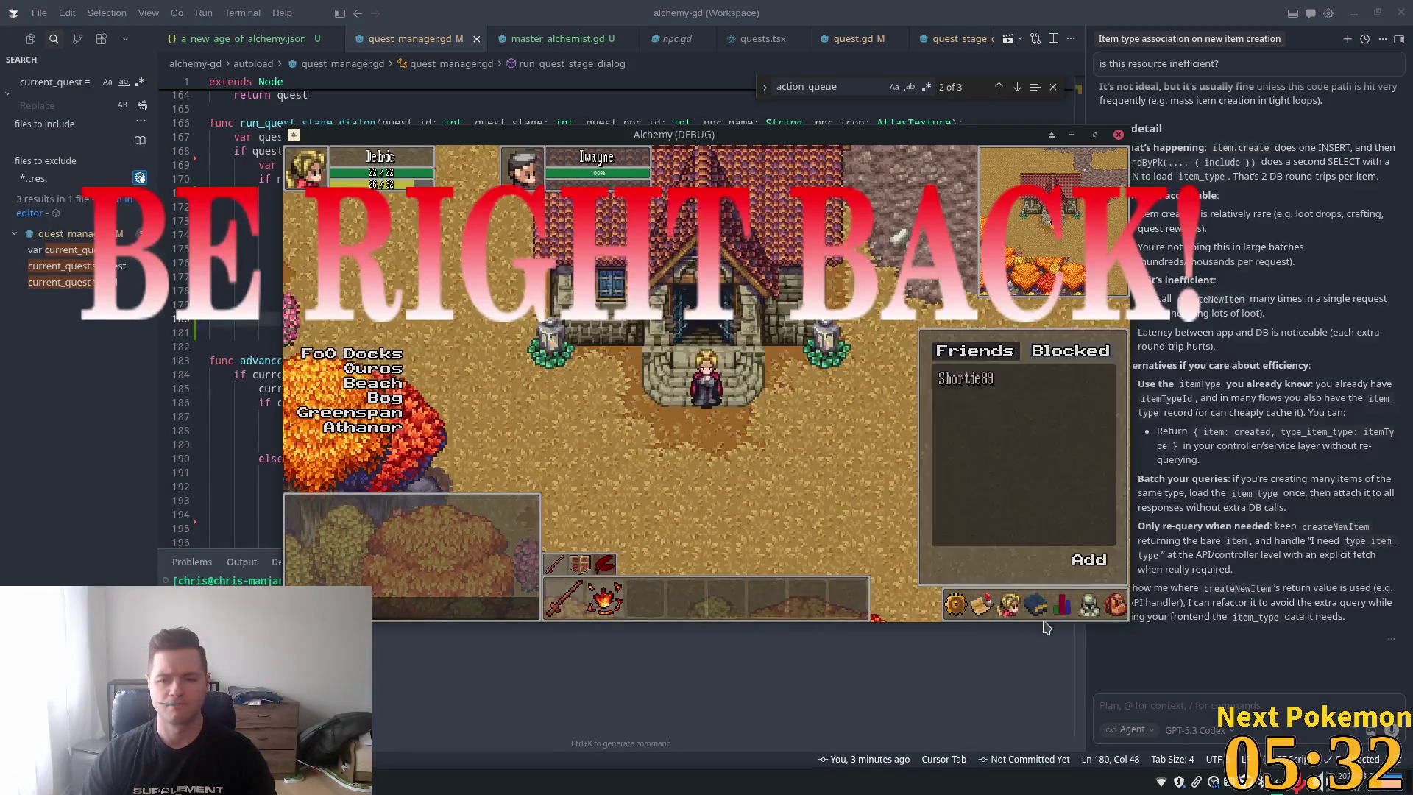
left_click(1120, 616)
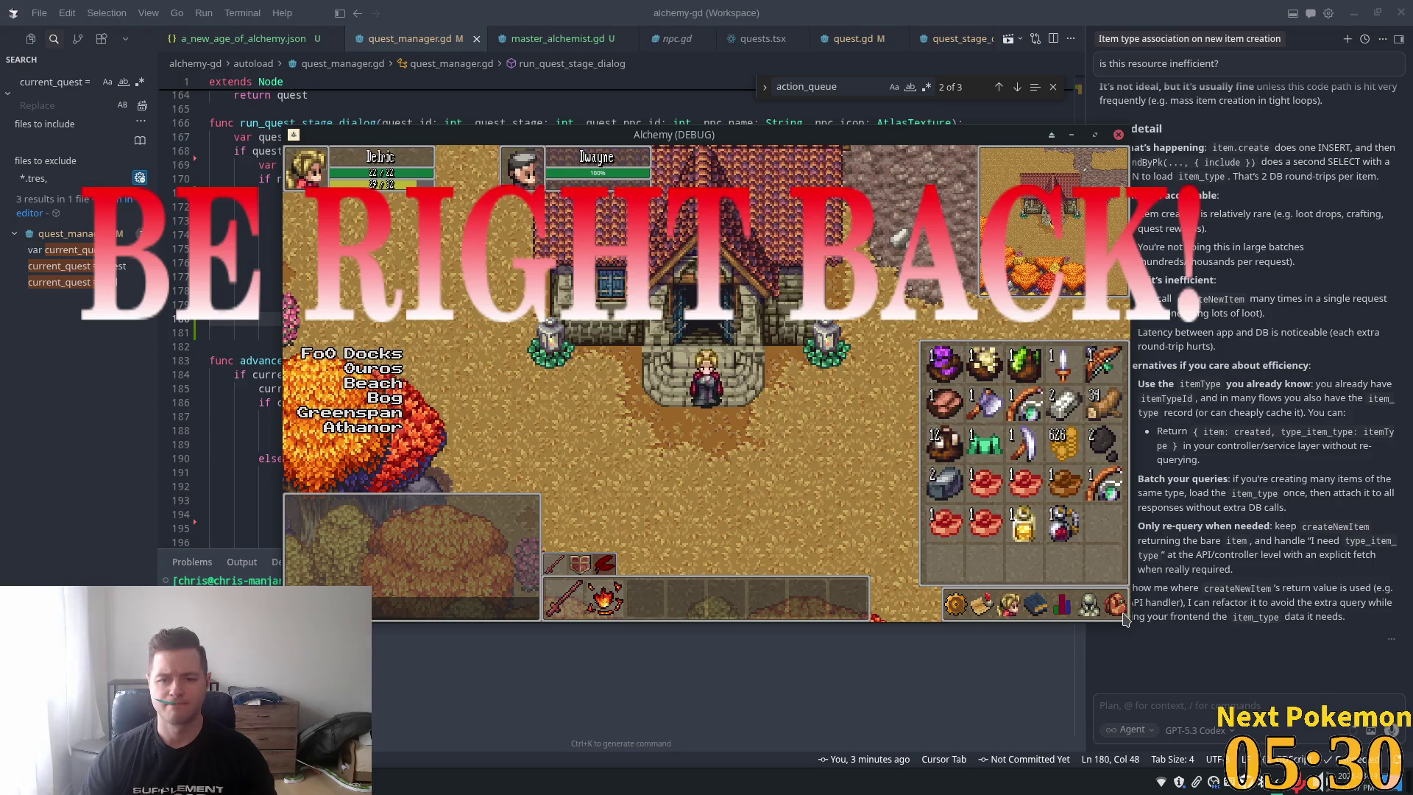
Close the inventory, walk the player off and back onto the church steps, then return to the code editor
left_click(1120, 615)
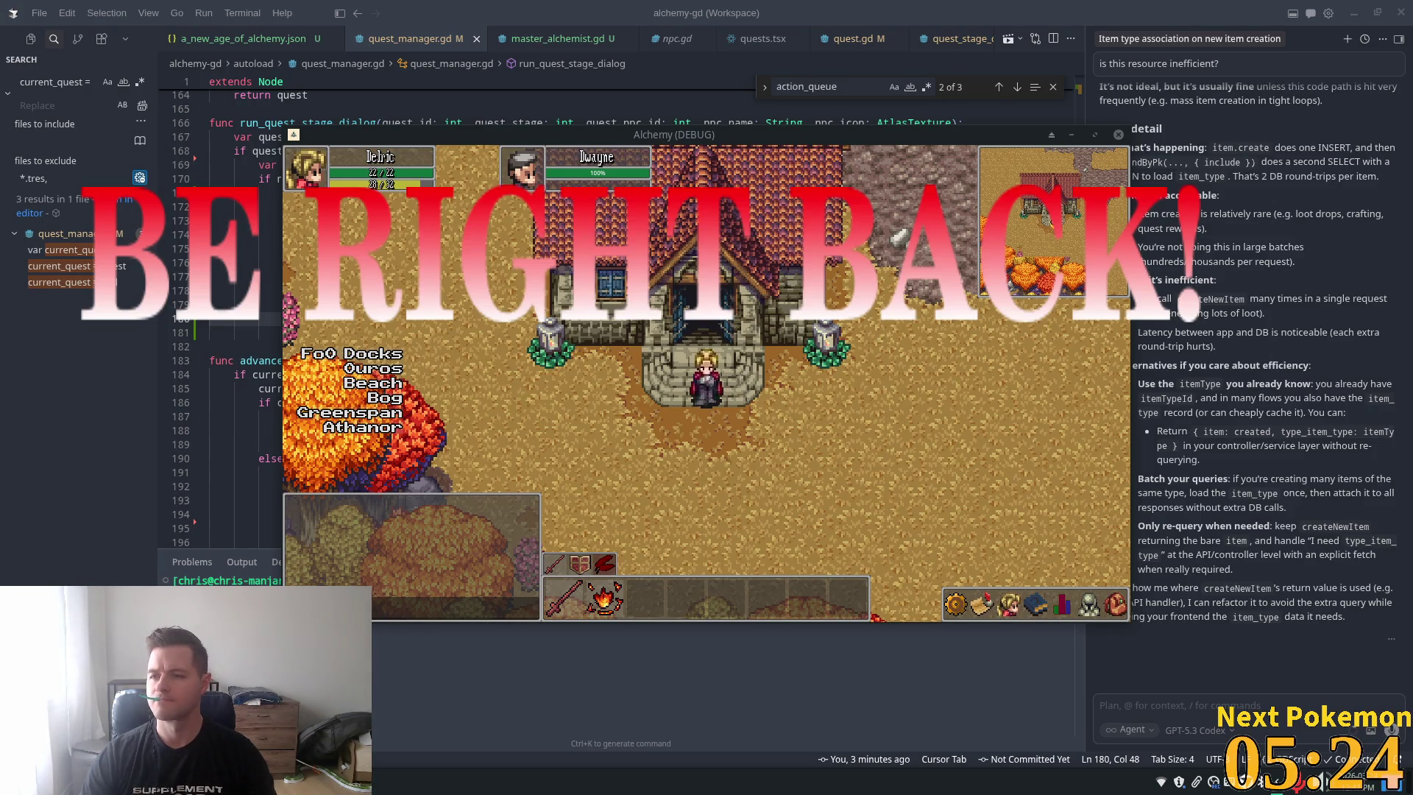
left_click(772, 415)
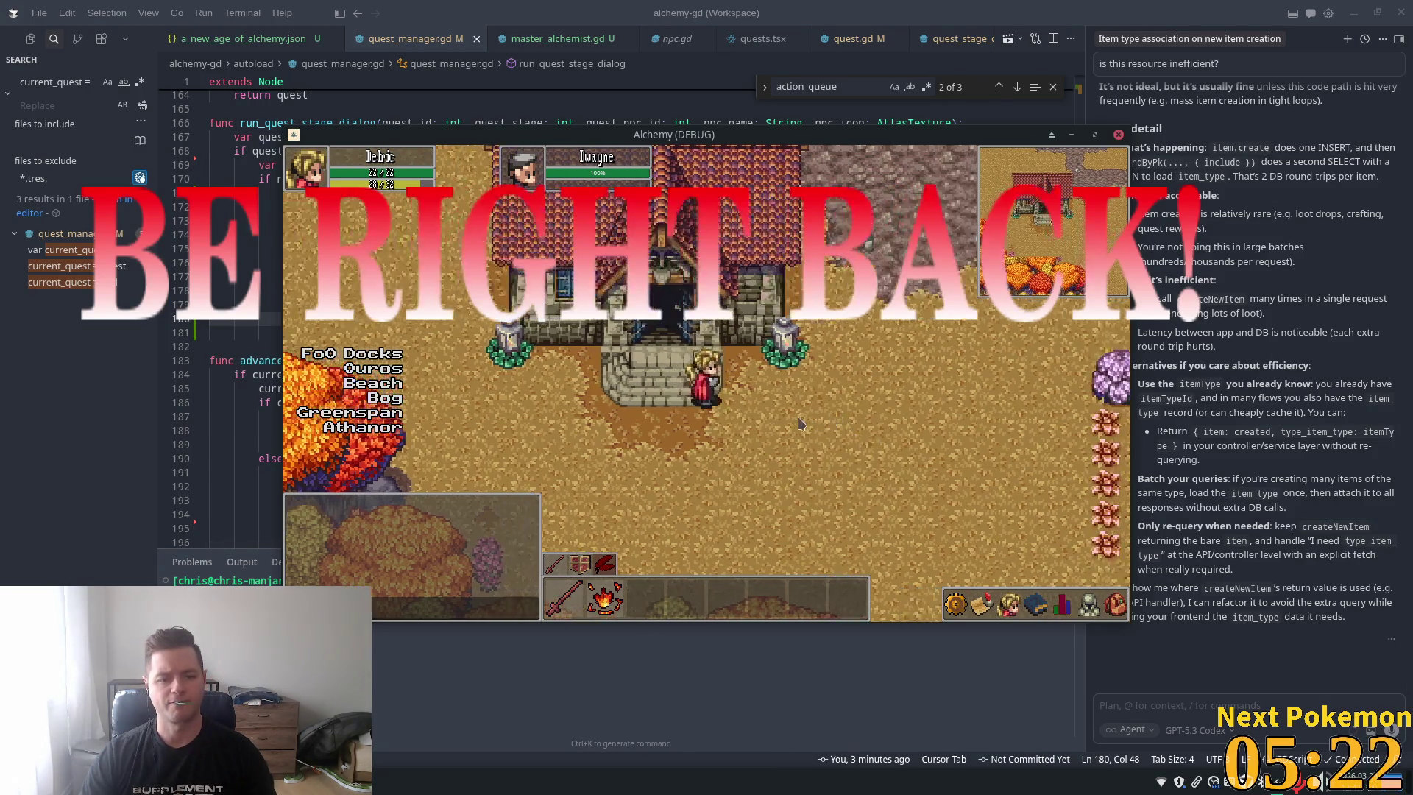
left_click(625, 368)
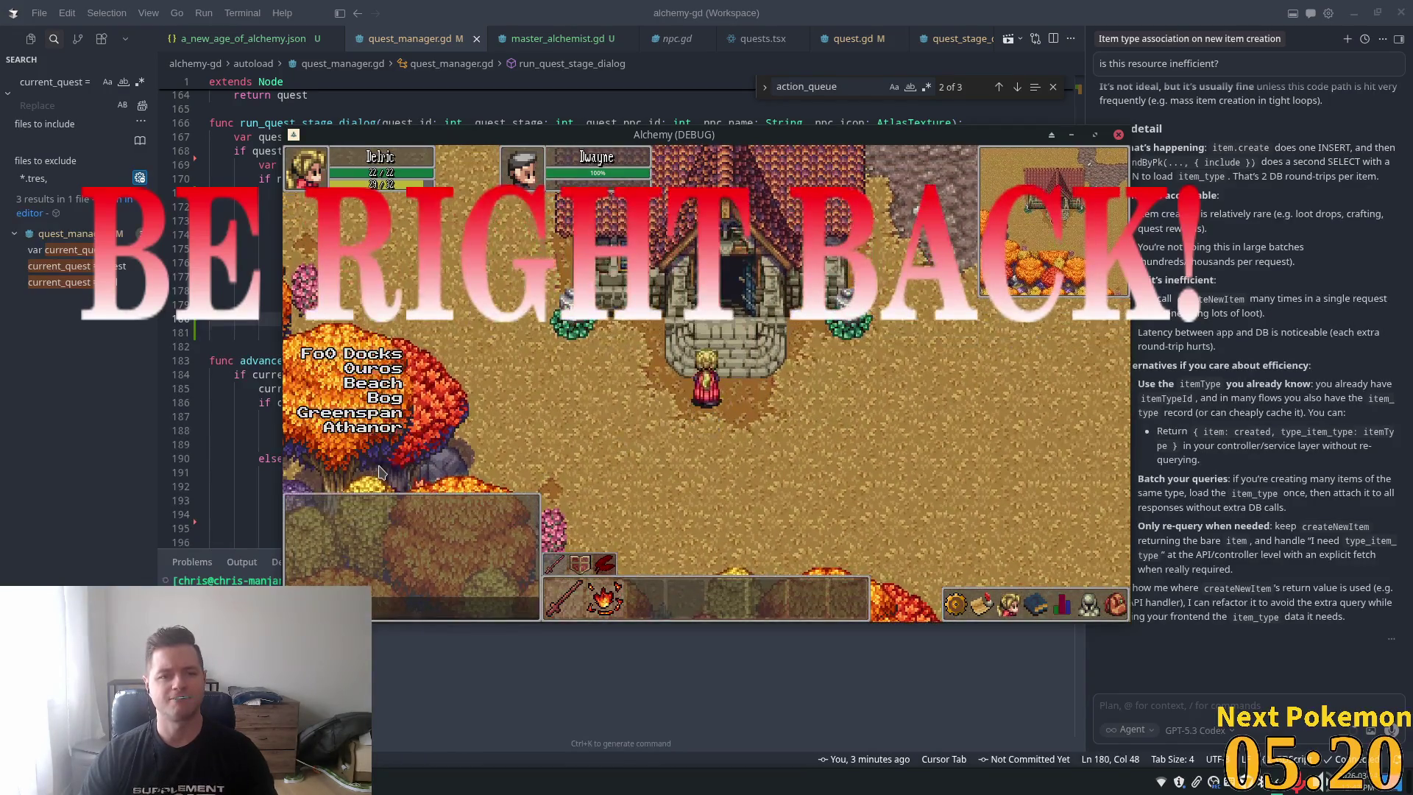
left_click(252, 151)
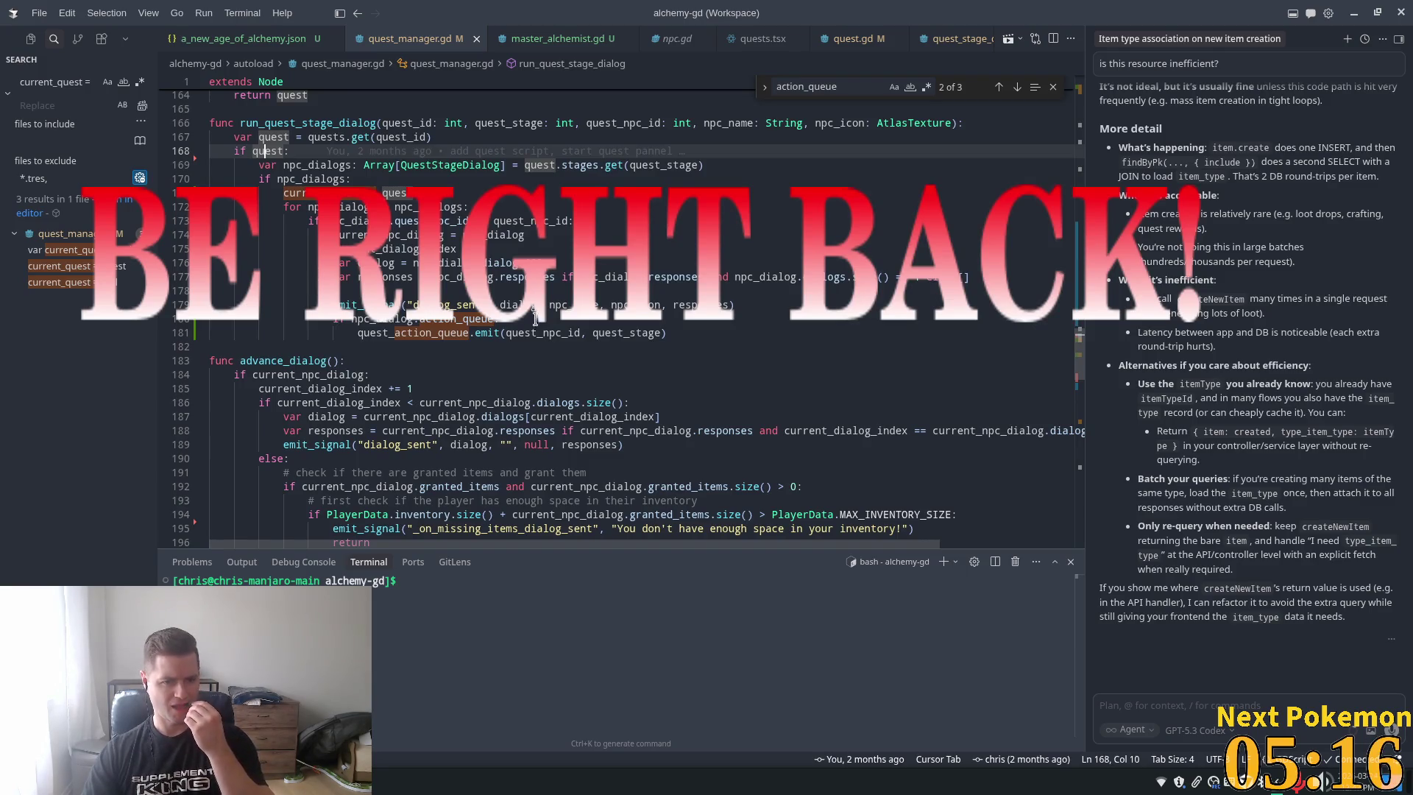
Search the workspace for 'dialog_sent.con' and open the connection result in dialog_pane.gd
double_click(444, 304)
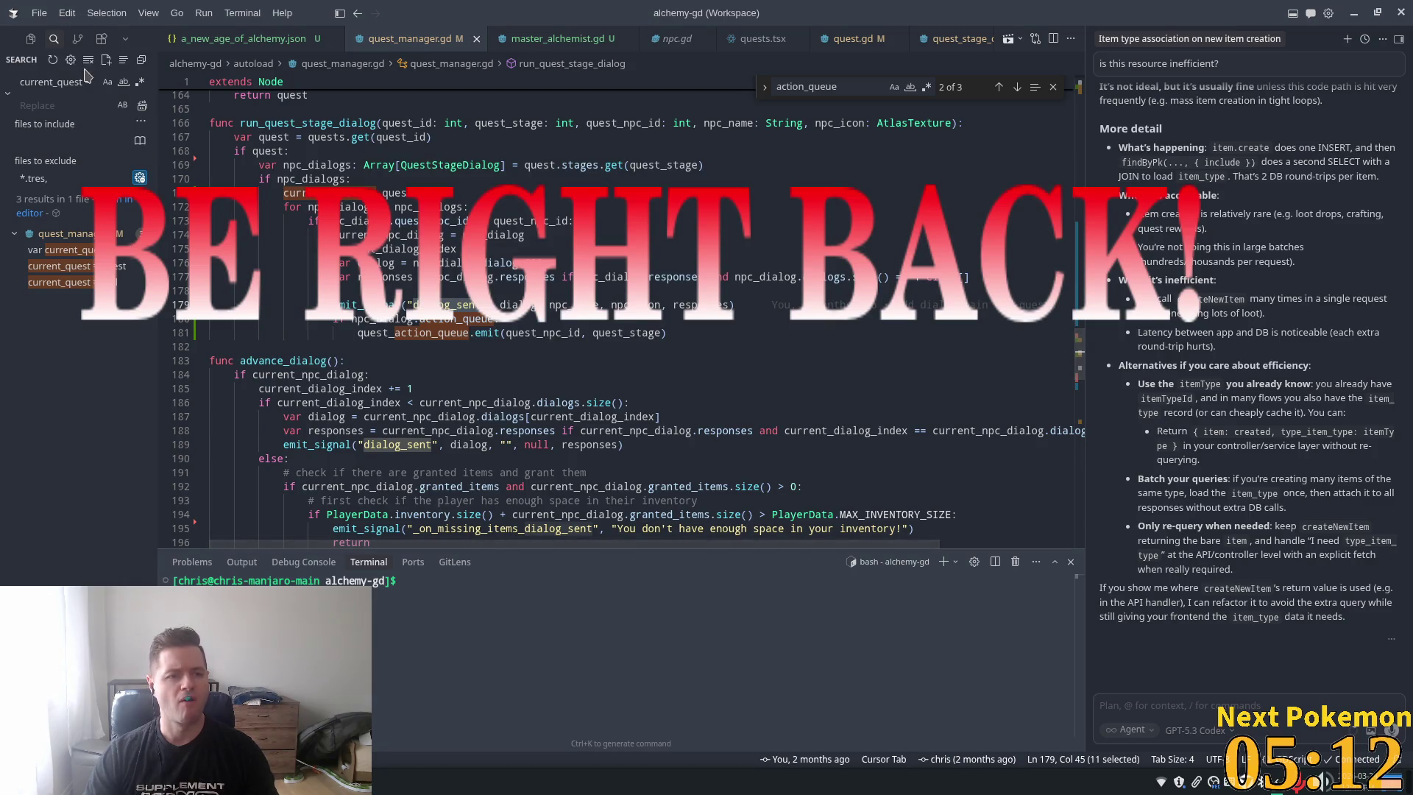
key("ctrl+shift+f")
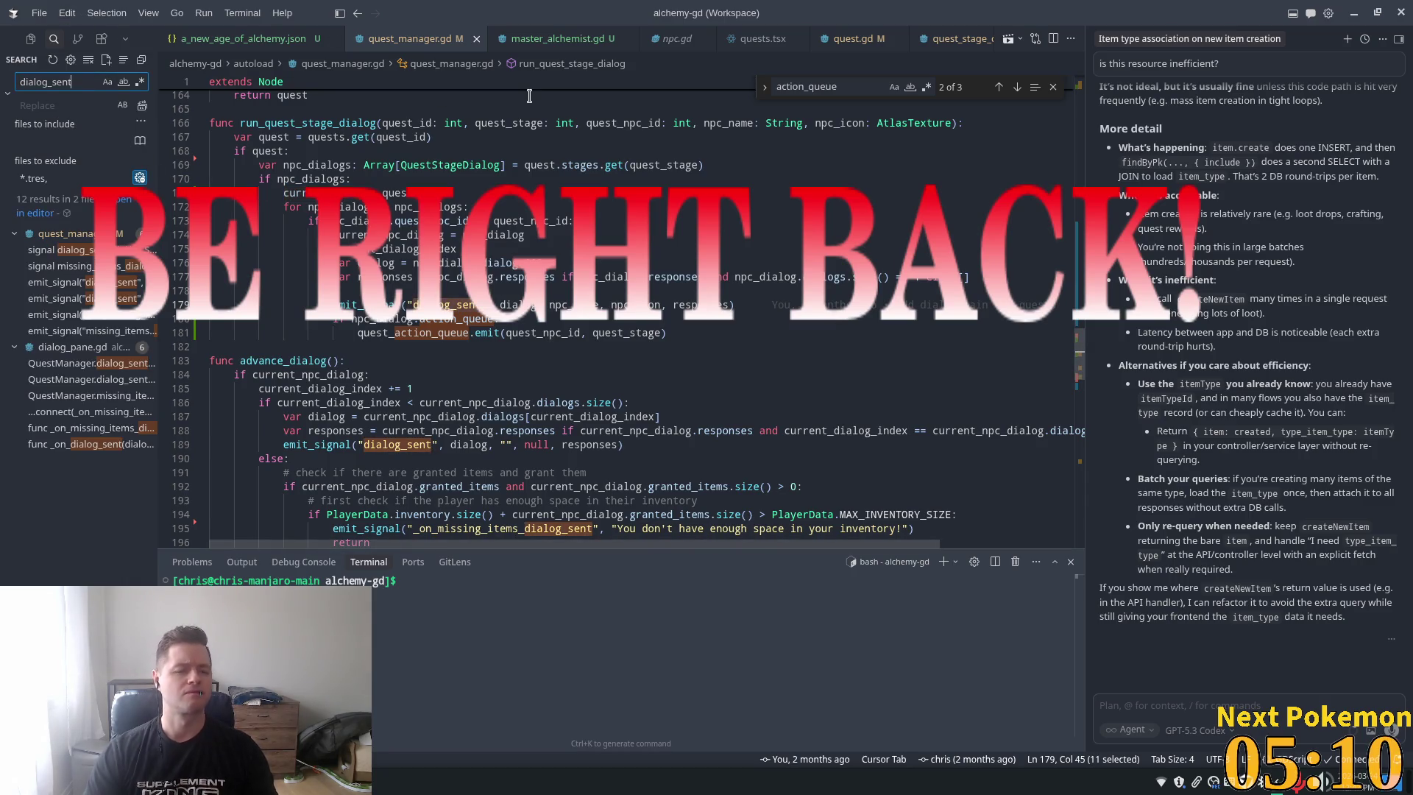
type(".con")
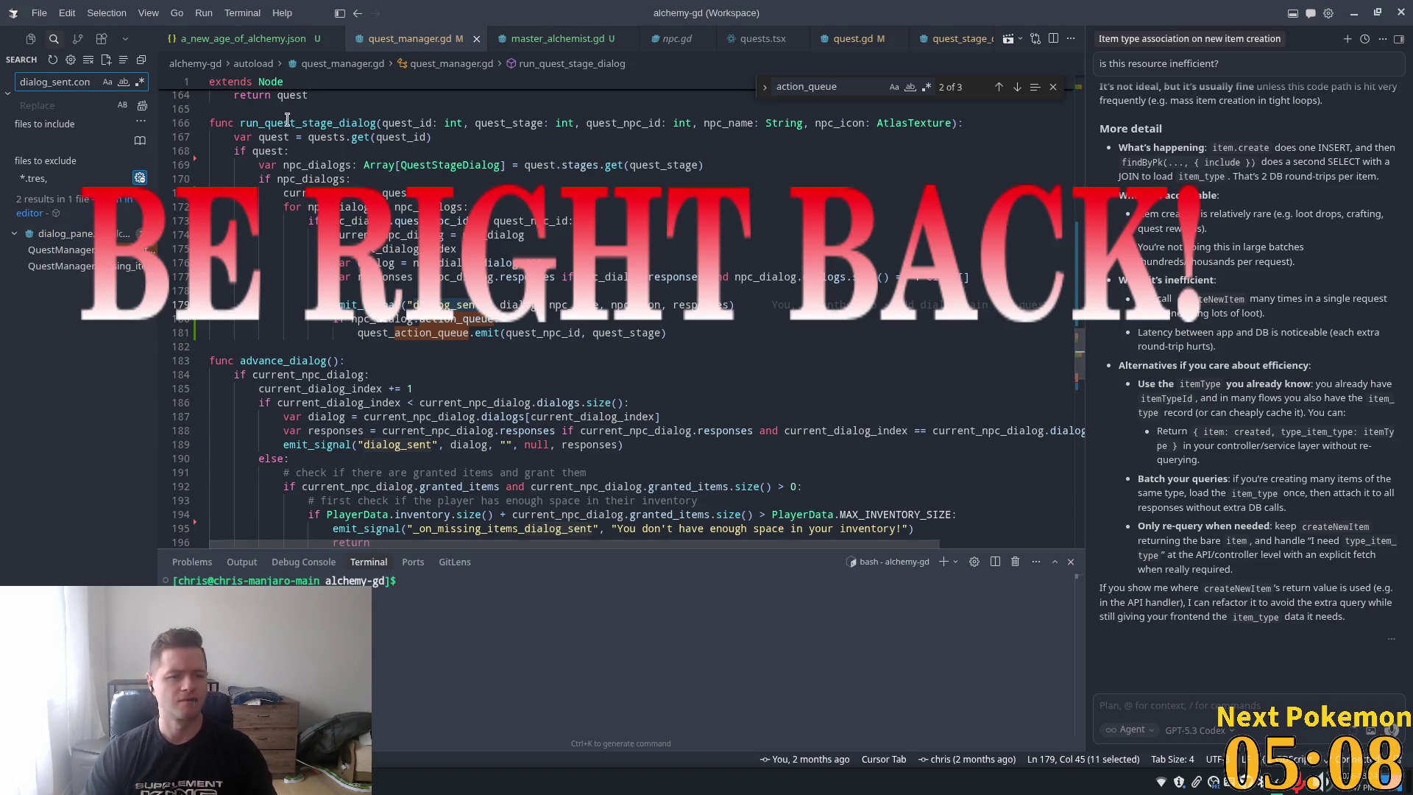
left_click(70, 251)
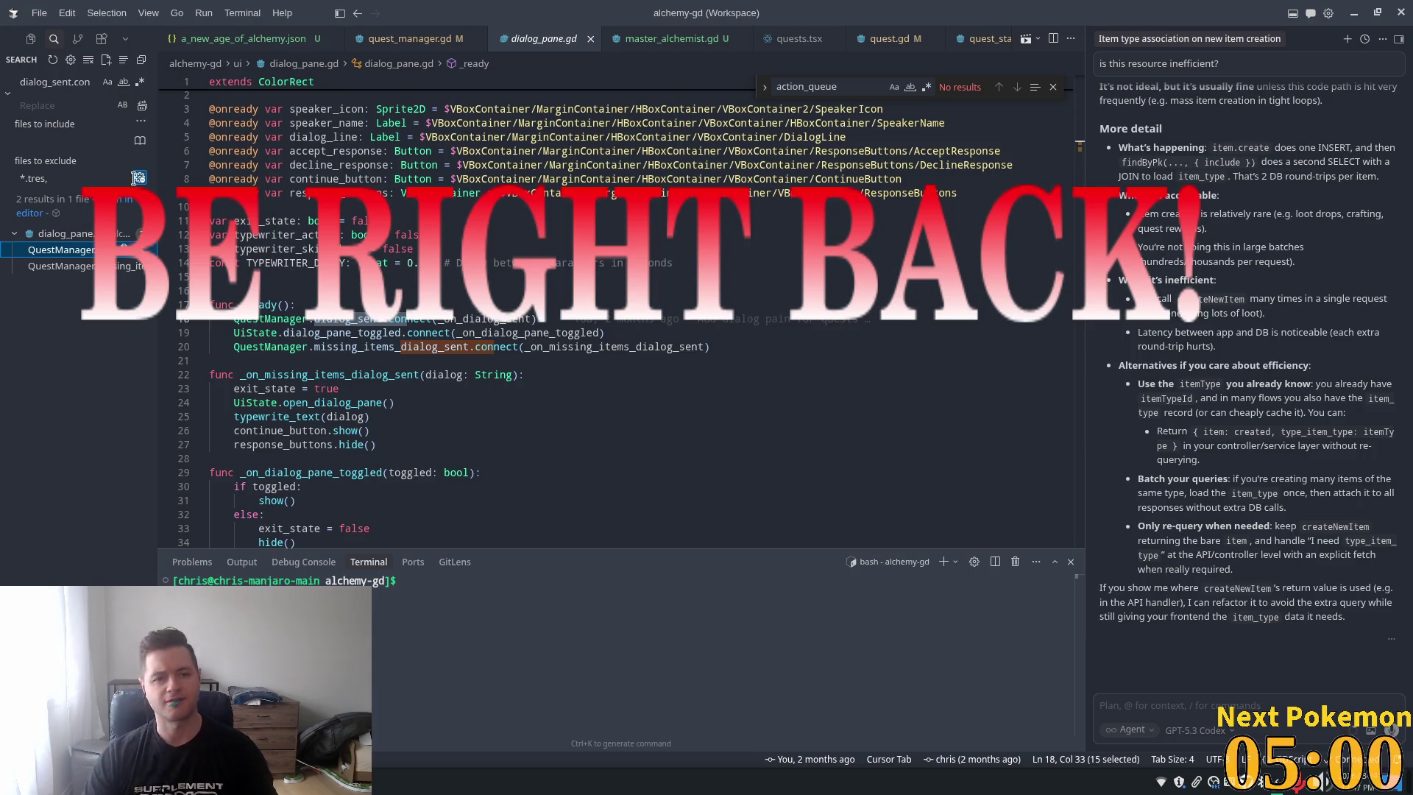
Inspect the advance_dialog call in dialog_pane.gd's continue handler
left_click(379, 43)
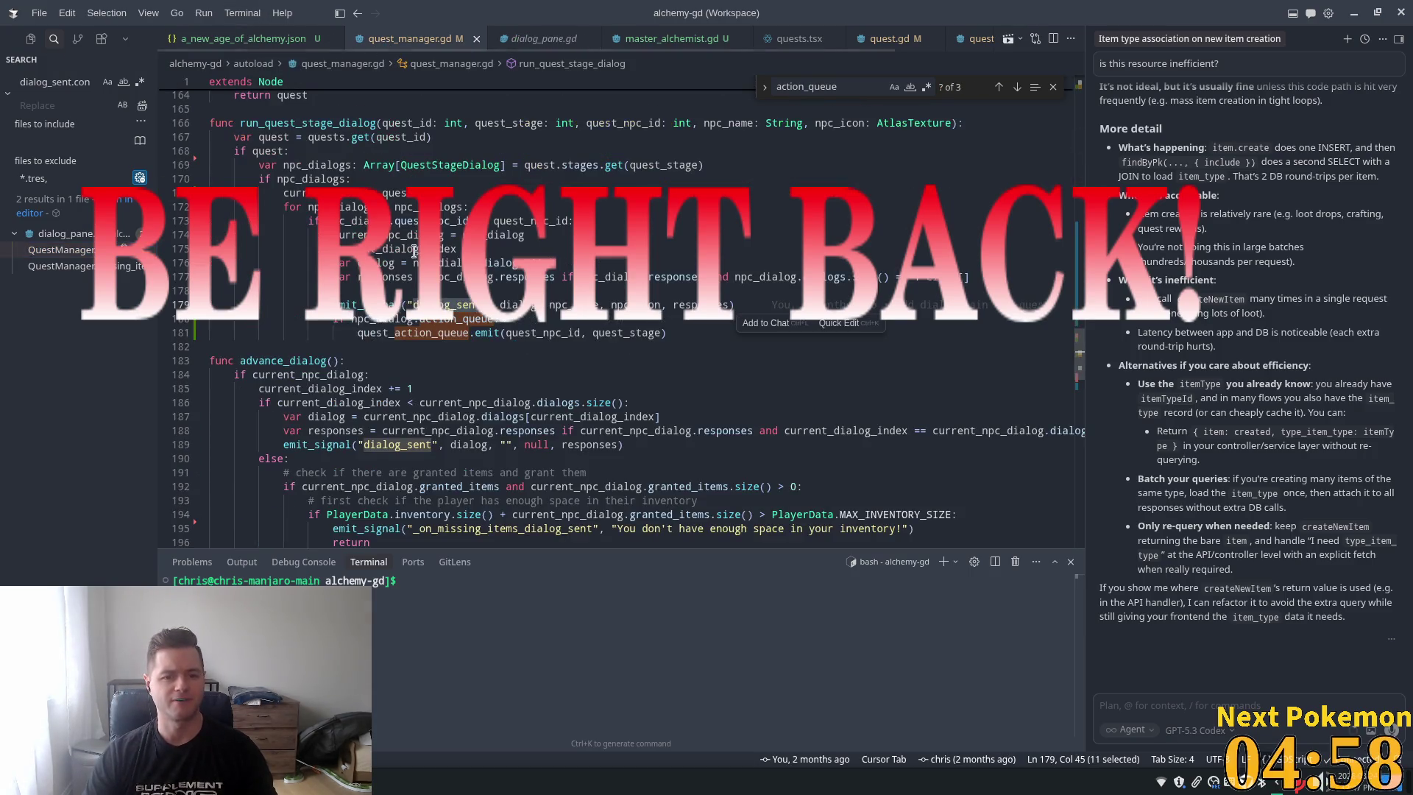
left_click(63, 250)
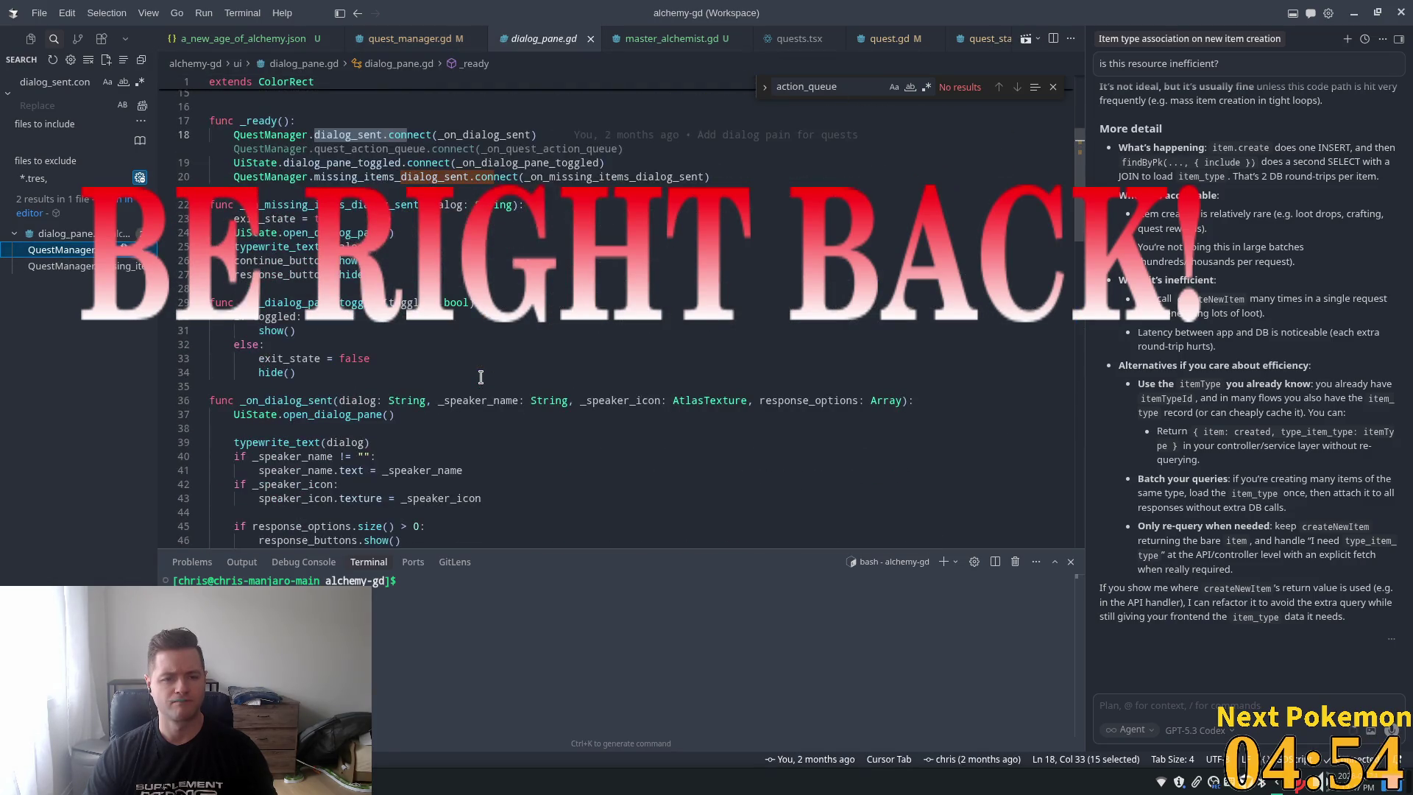
scroll(481, 377, "down", 13)
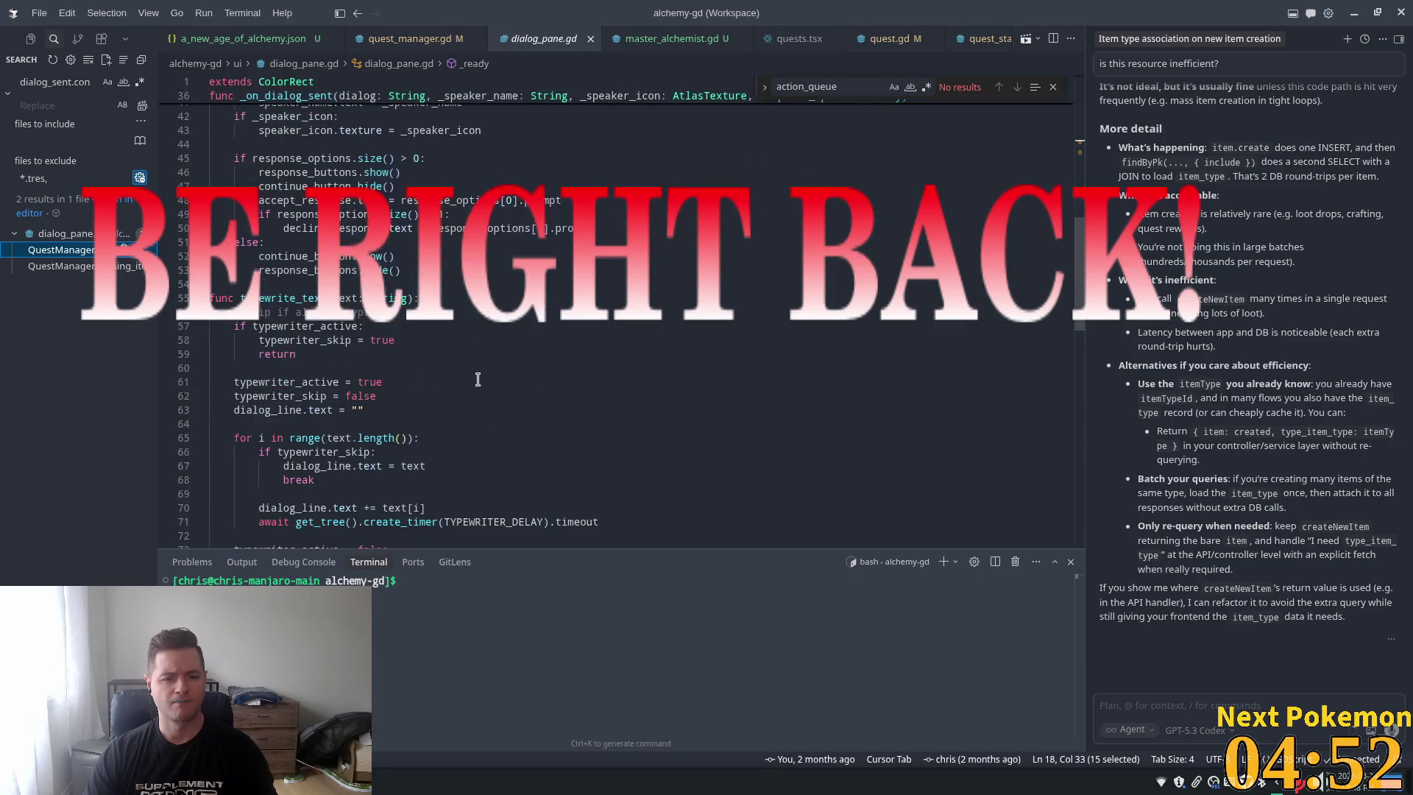
scroll(477, 380, "down", 4)
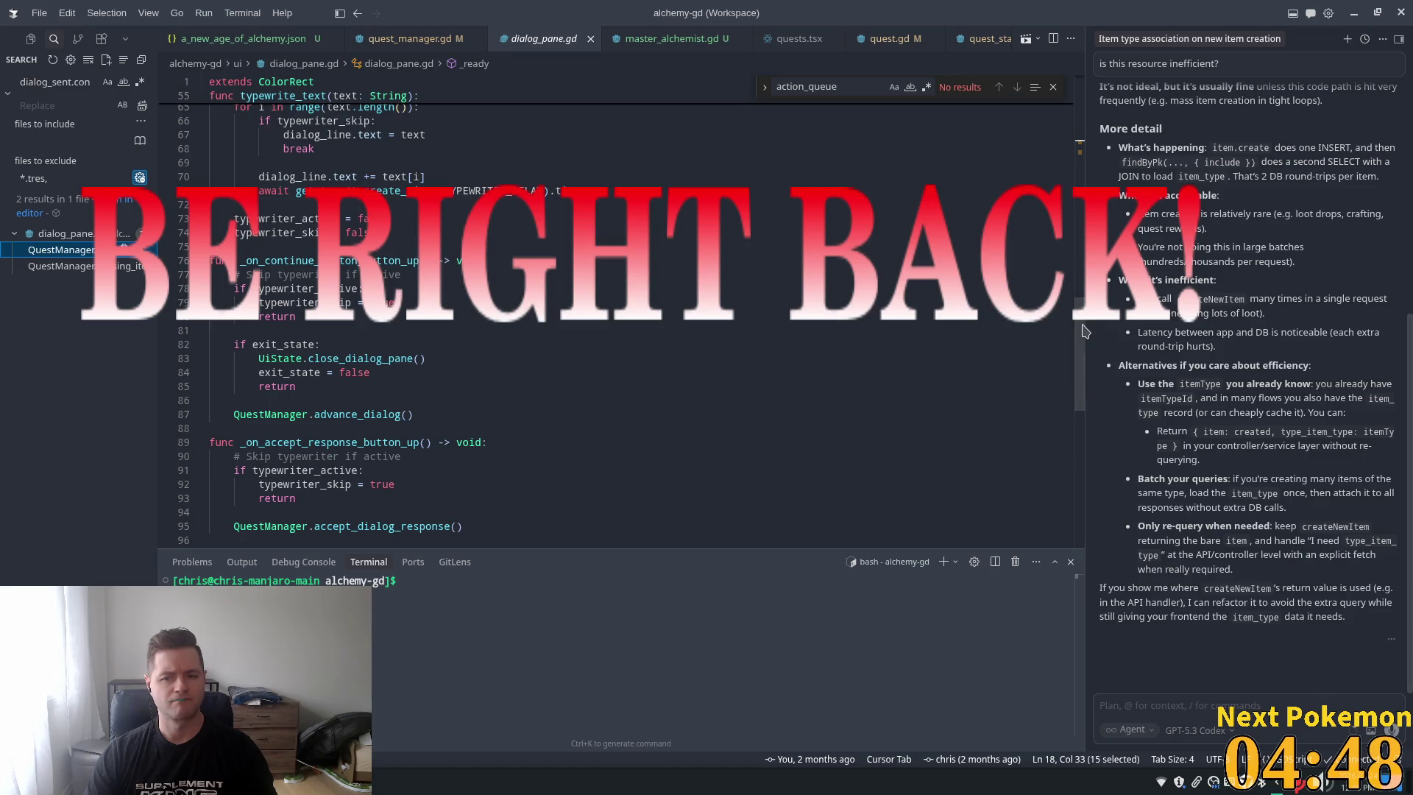
mouse_move(1082, 331)
left_mouse_down()
mouse_move(1079, 374)
mouse_move(1080, 356)
left_mouse_up()
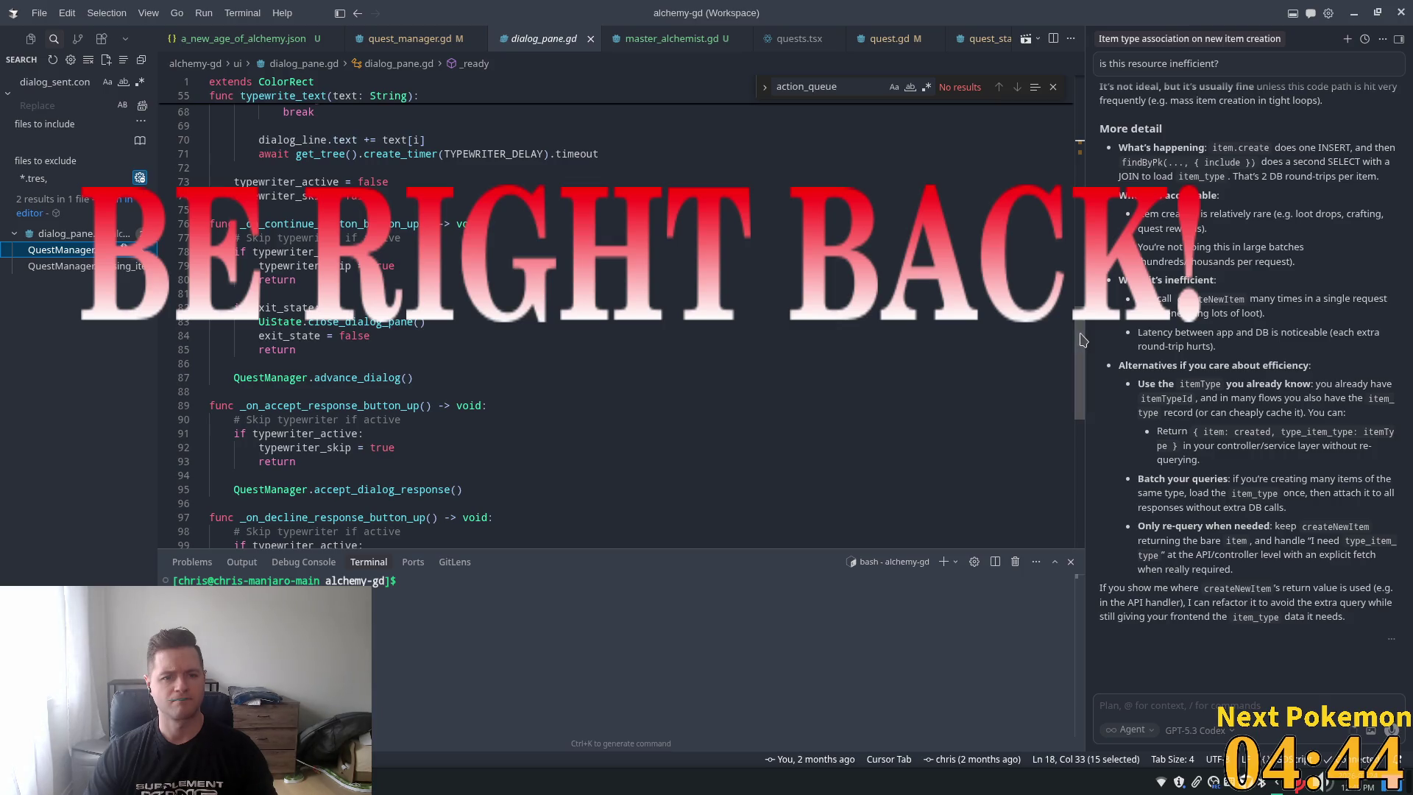
left_click(240, 364)
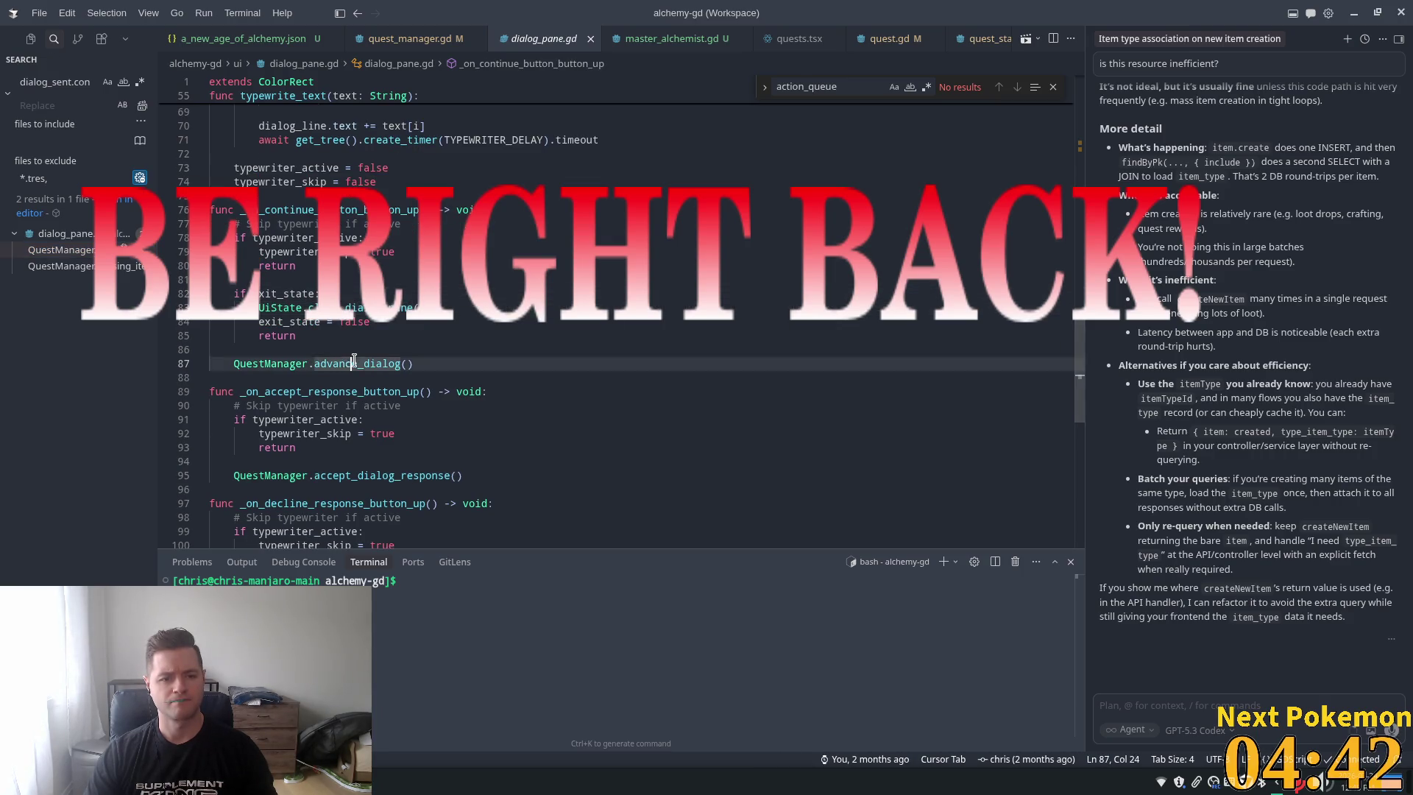
Back in quest_manager.gd, select the action_queue emit on lines 180–181 of run_quest_stage_dialog
left_click(360, 364, "ctrl")
double_click(456, 304)
left_click(467, 317)
left_click_drag(485, 345, 334, 321)
Delete the action_queue emit lines and the leftover blank line, then save quest_manager.gd
key("Delete")
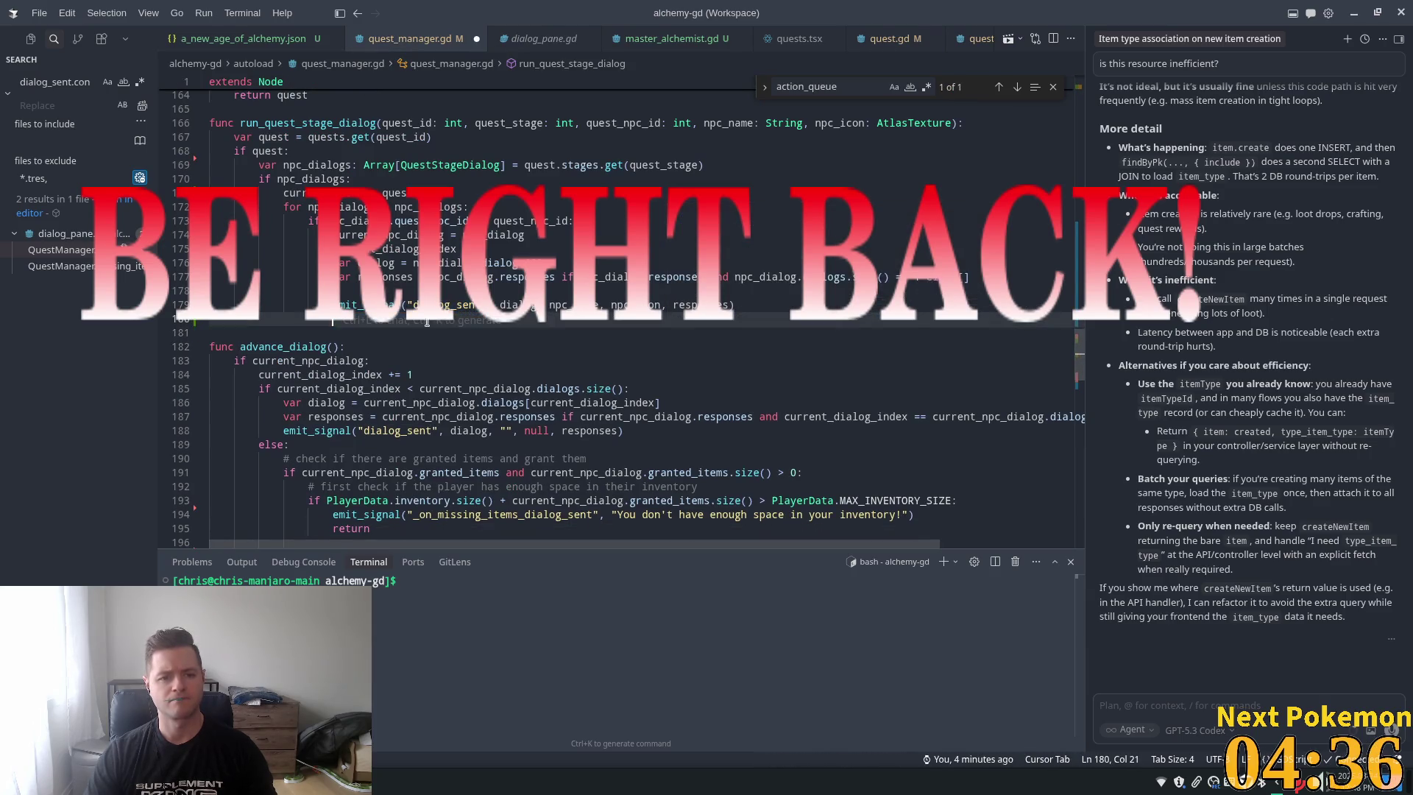
key("shift+Home")
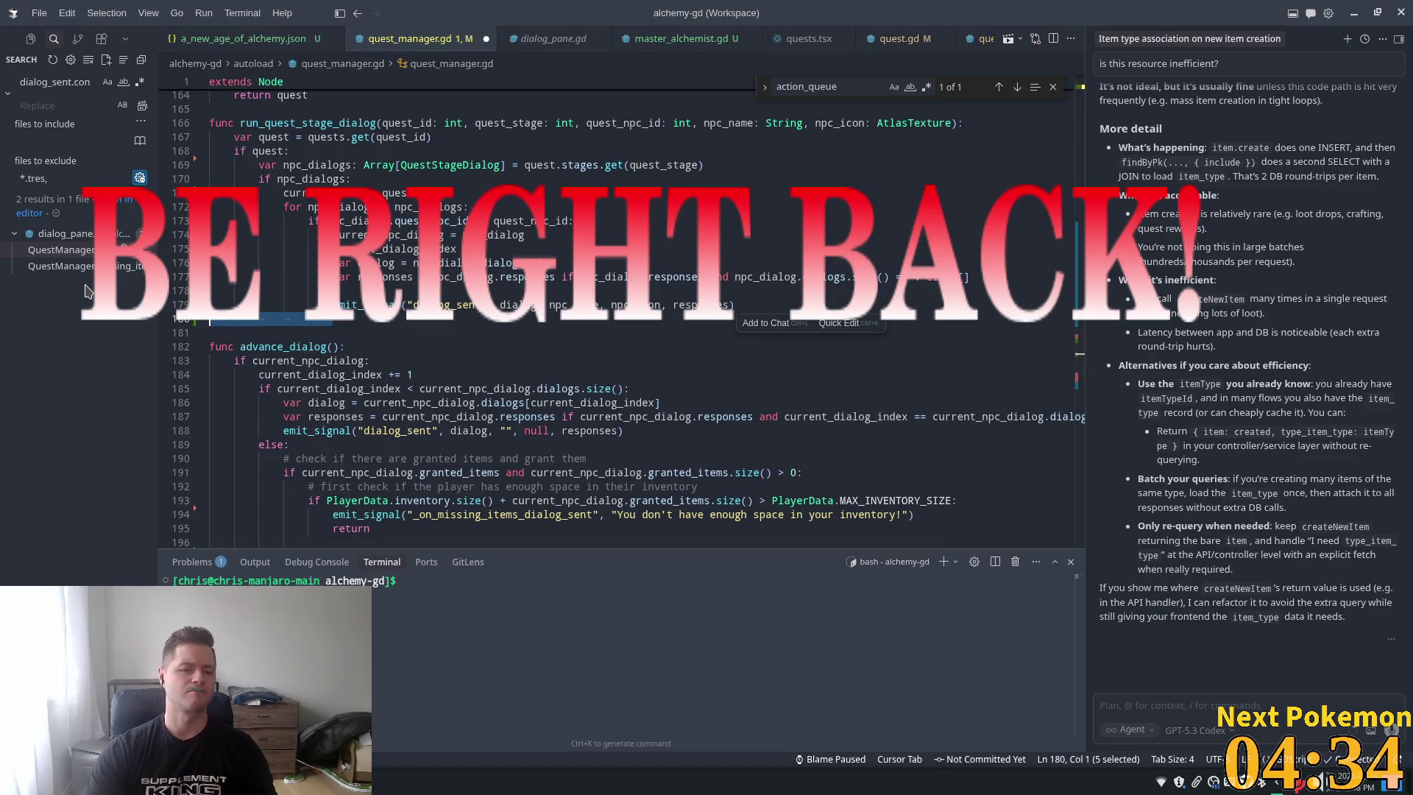
key("BackSpace")
key("BackSpace")
key("ctrl+s")
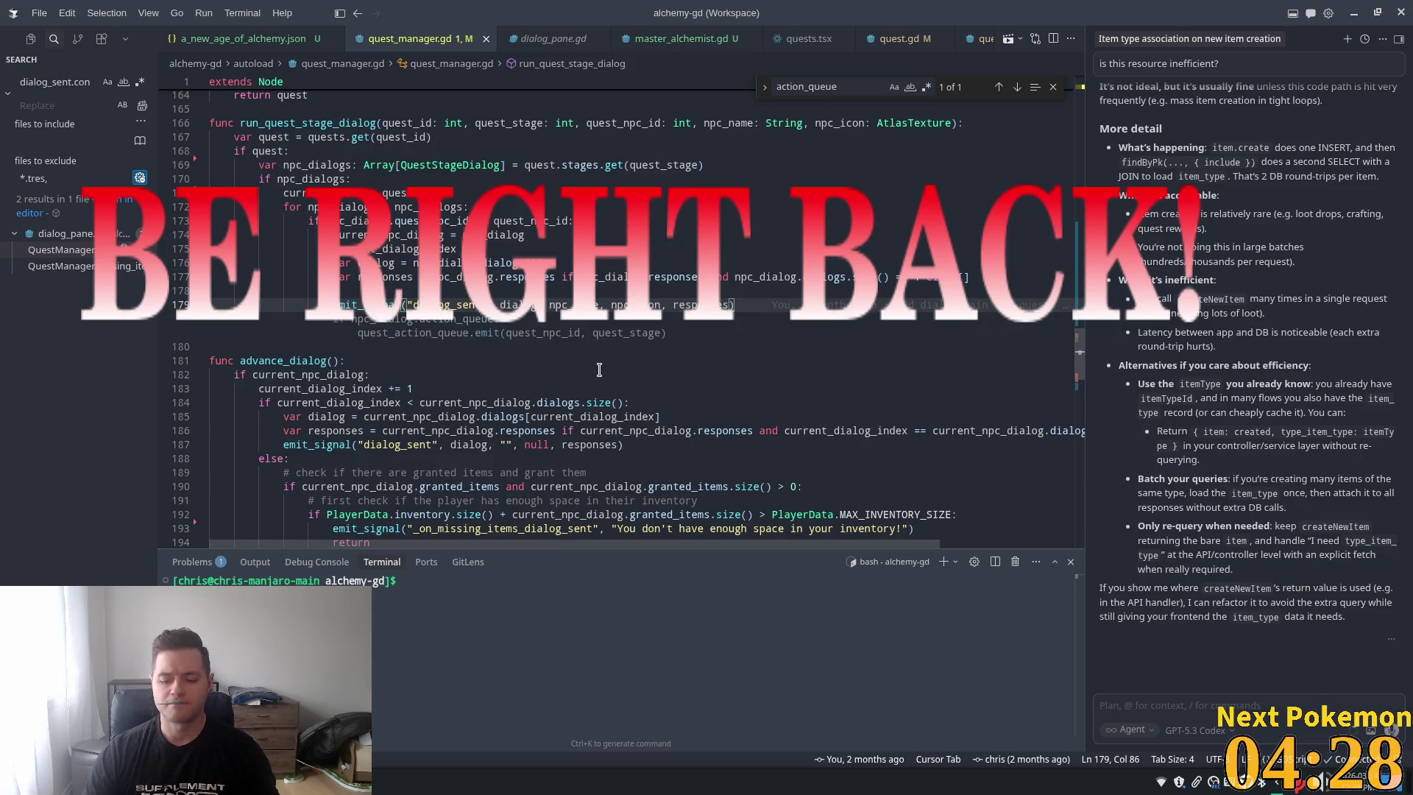
key("Up")
key("Up")
key("Up")
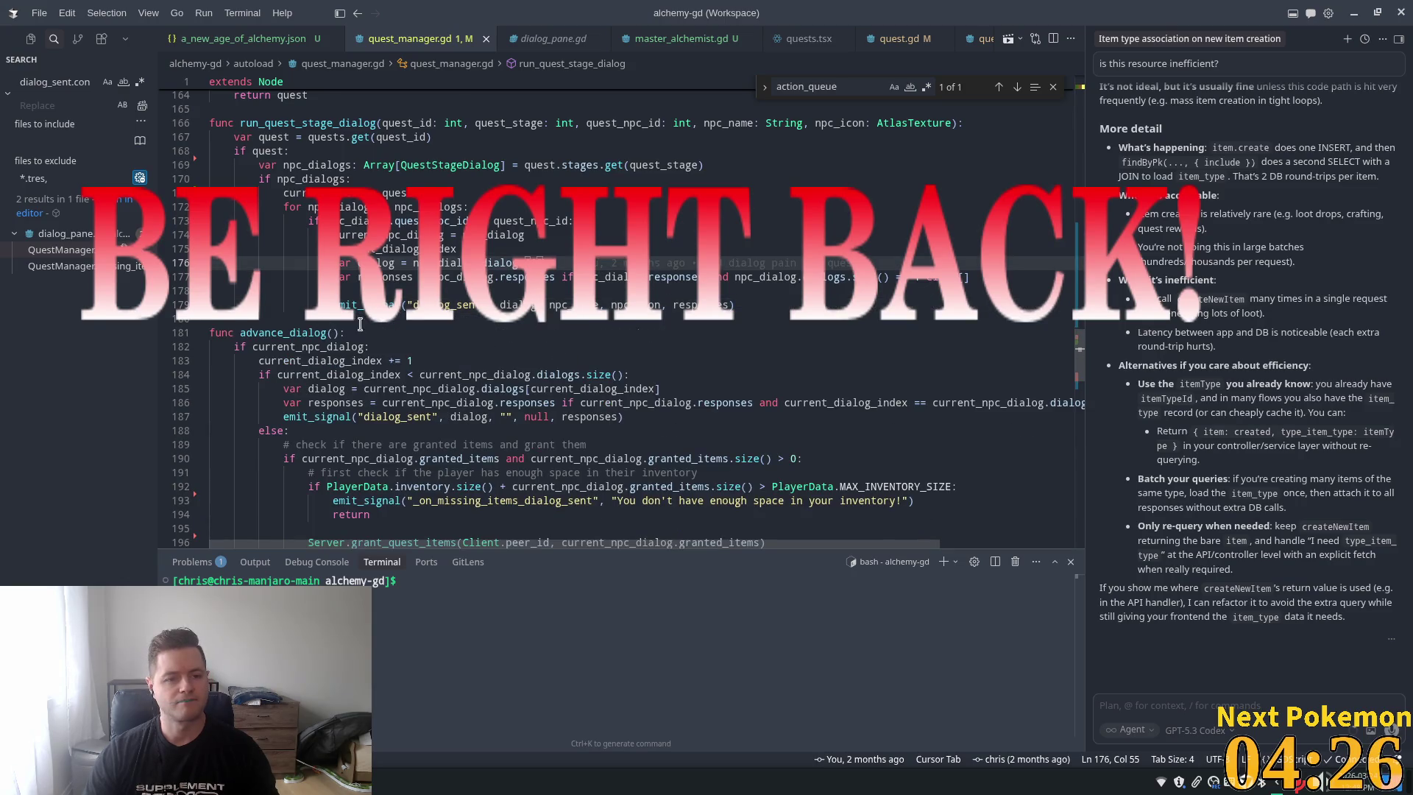
Scroll down and select the pass at the end of advance_dialog
scroll(362, 322, "down", 2)
scroll(361, 323, "down", 3)
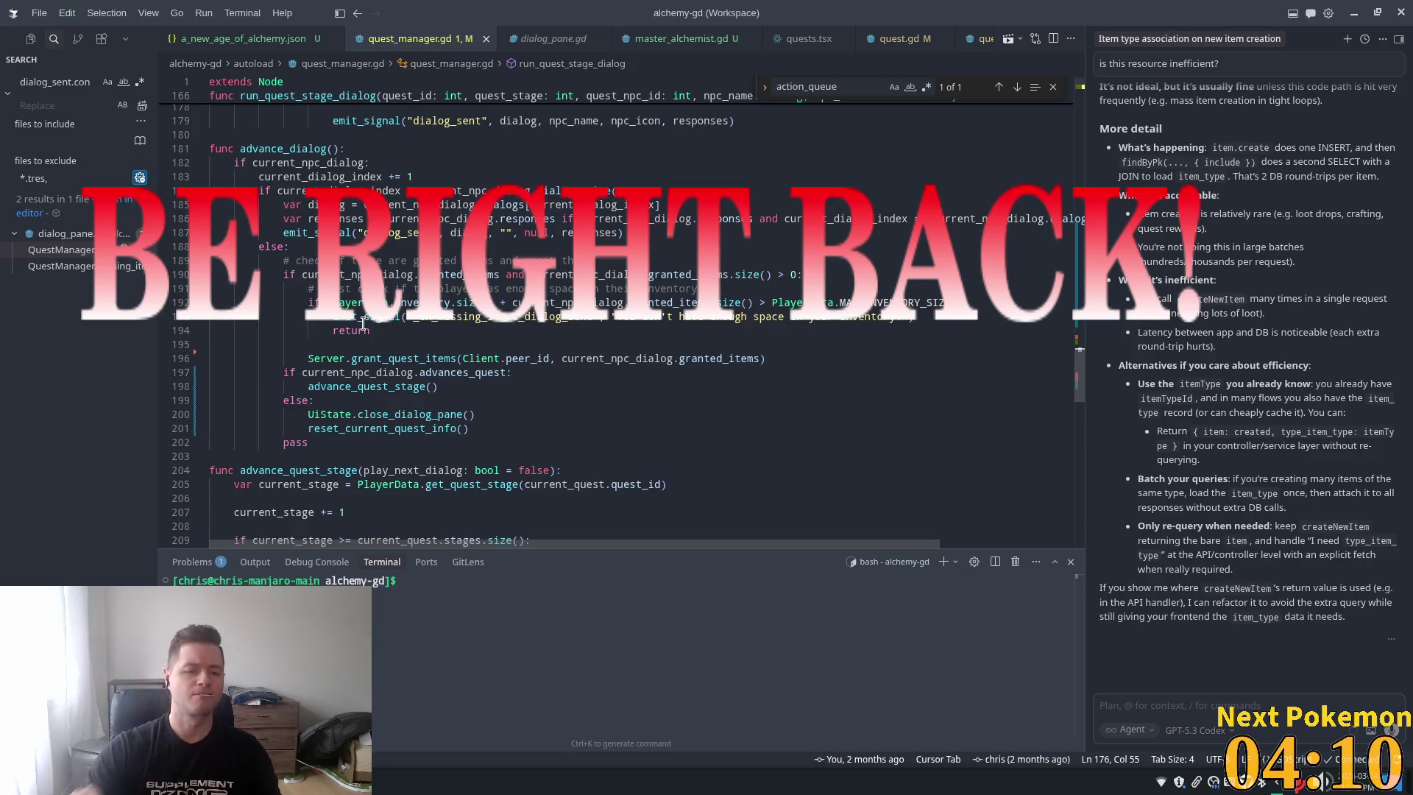
double_click(295, 445)
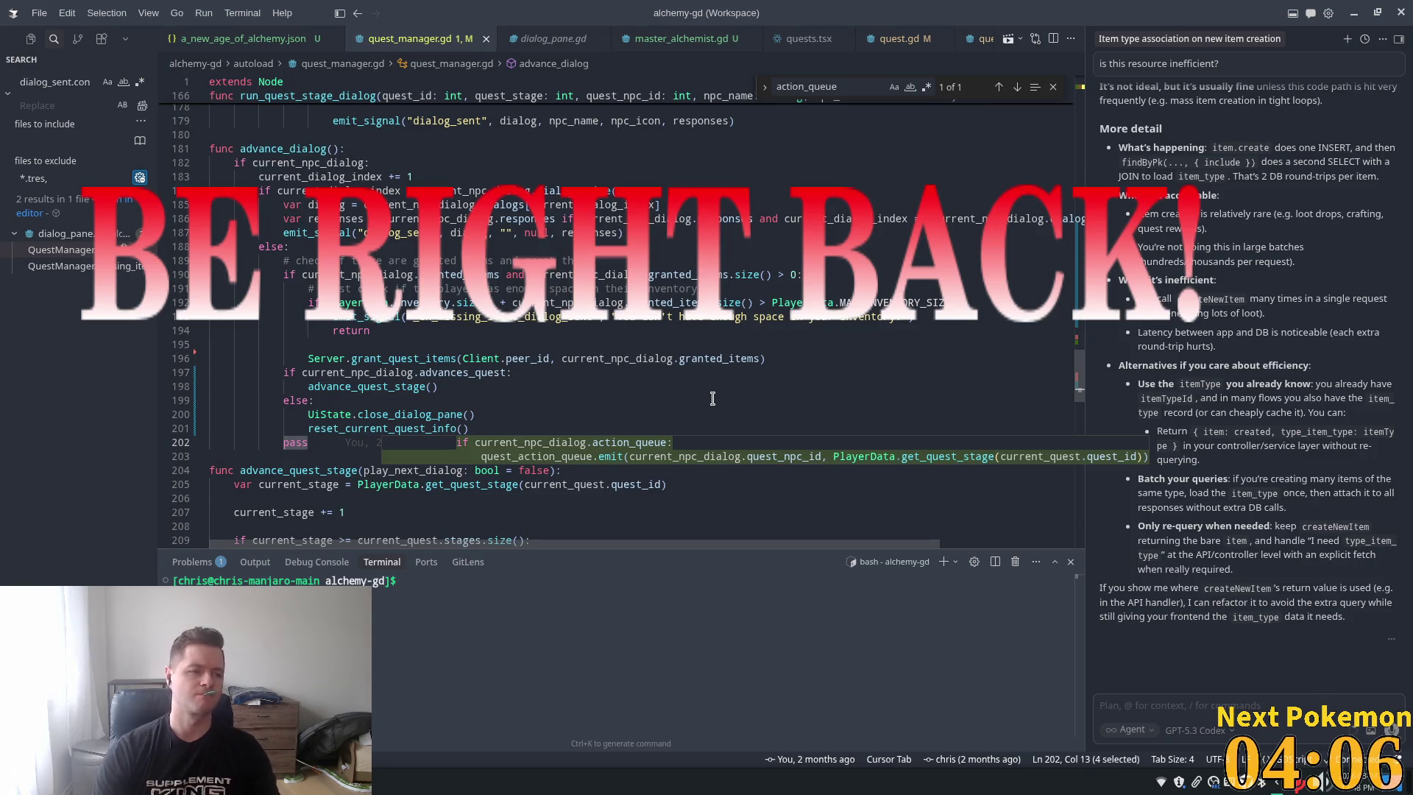
Replace pass with a current_npc_dialog.action_queue check emitting quest_action_queue, save, and return to Godot
key("Return")
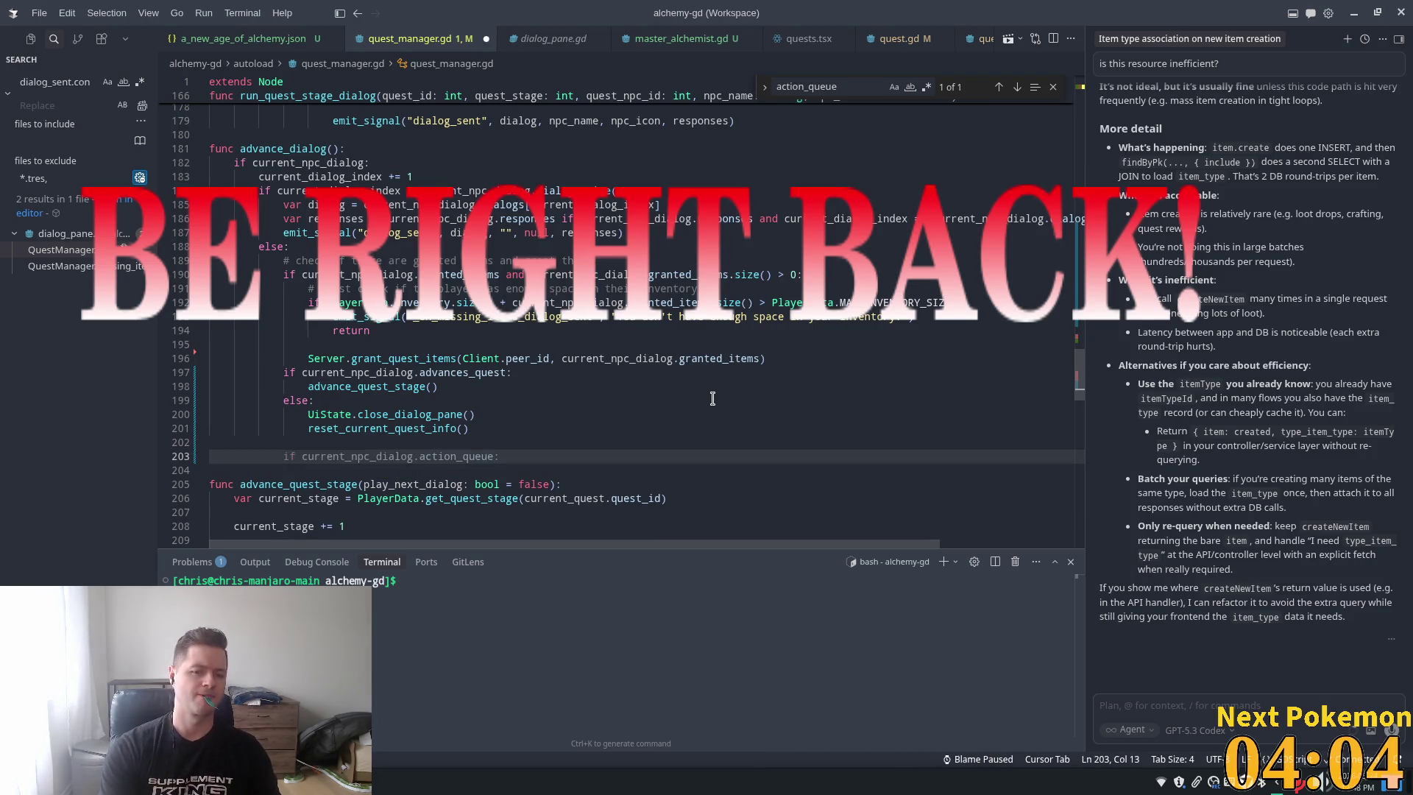
key("Tab")
key("Tab")
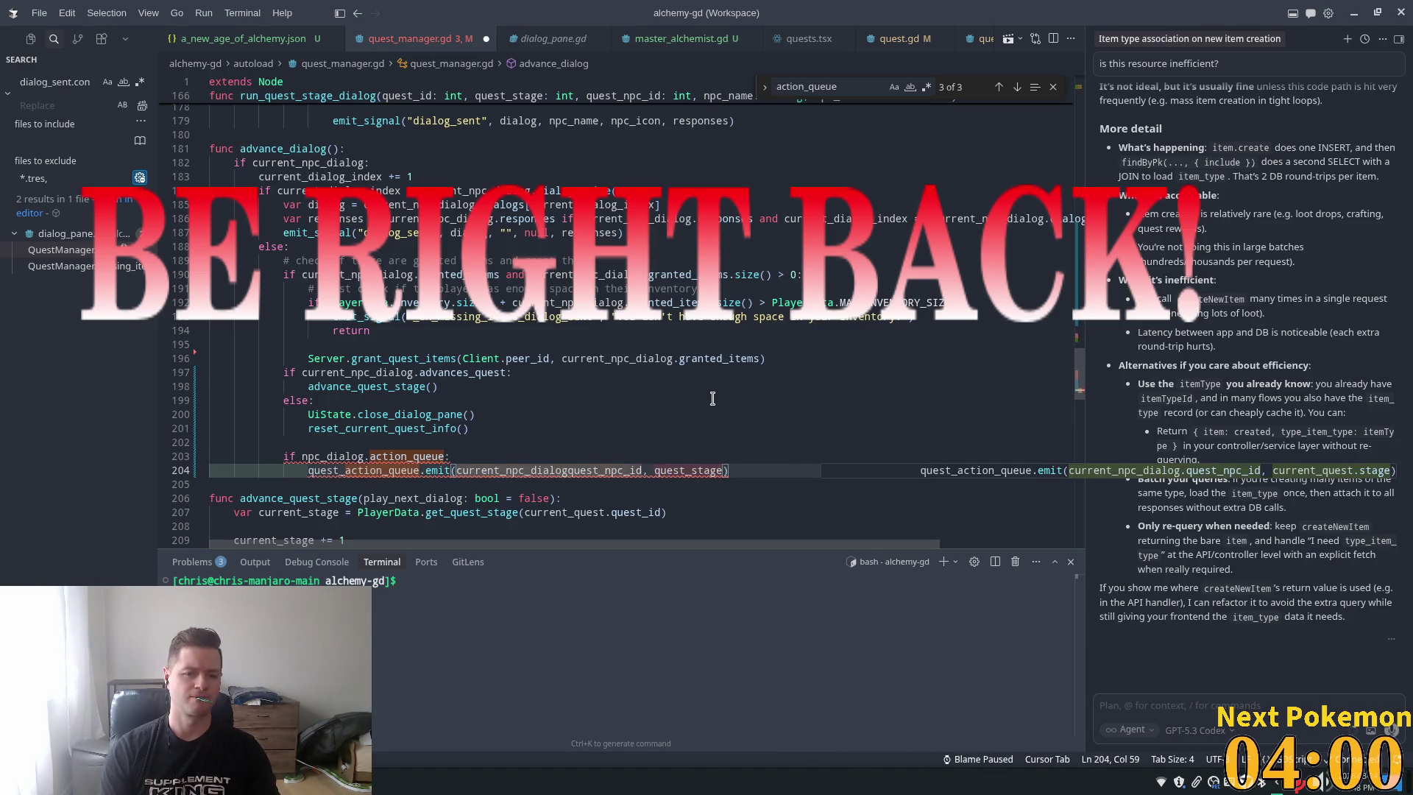
left_click(333, 471)
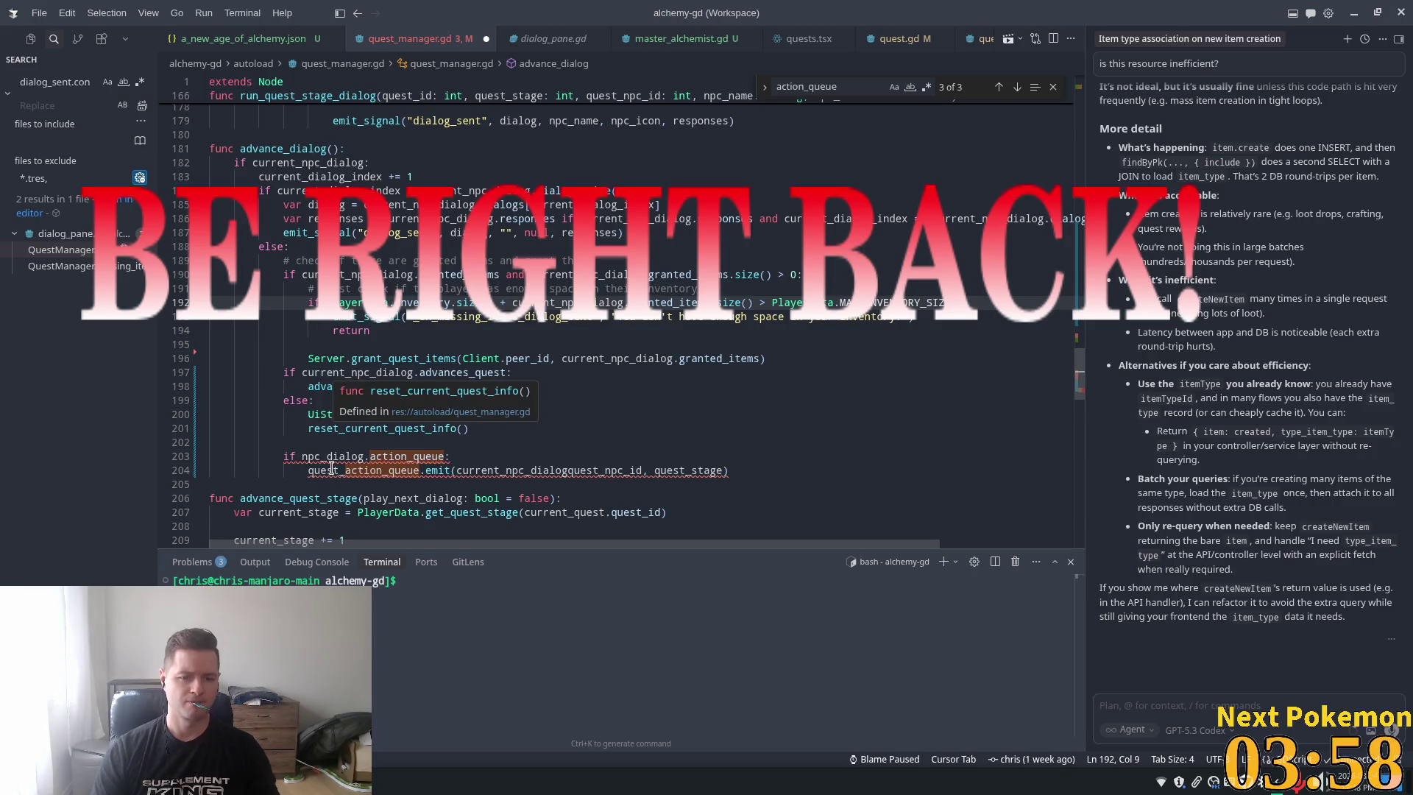
key("ctrl+z")
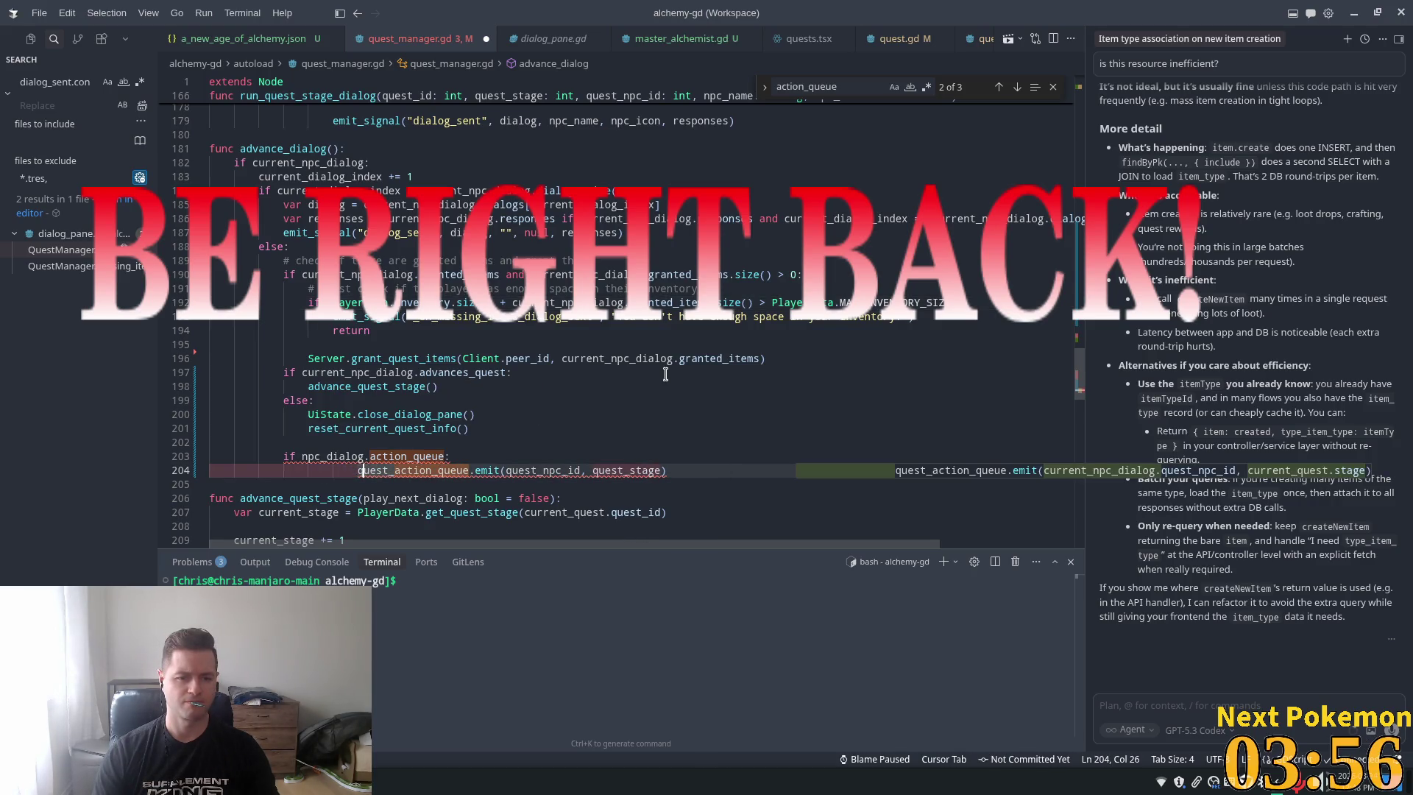
key("Tab")
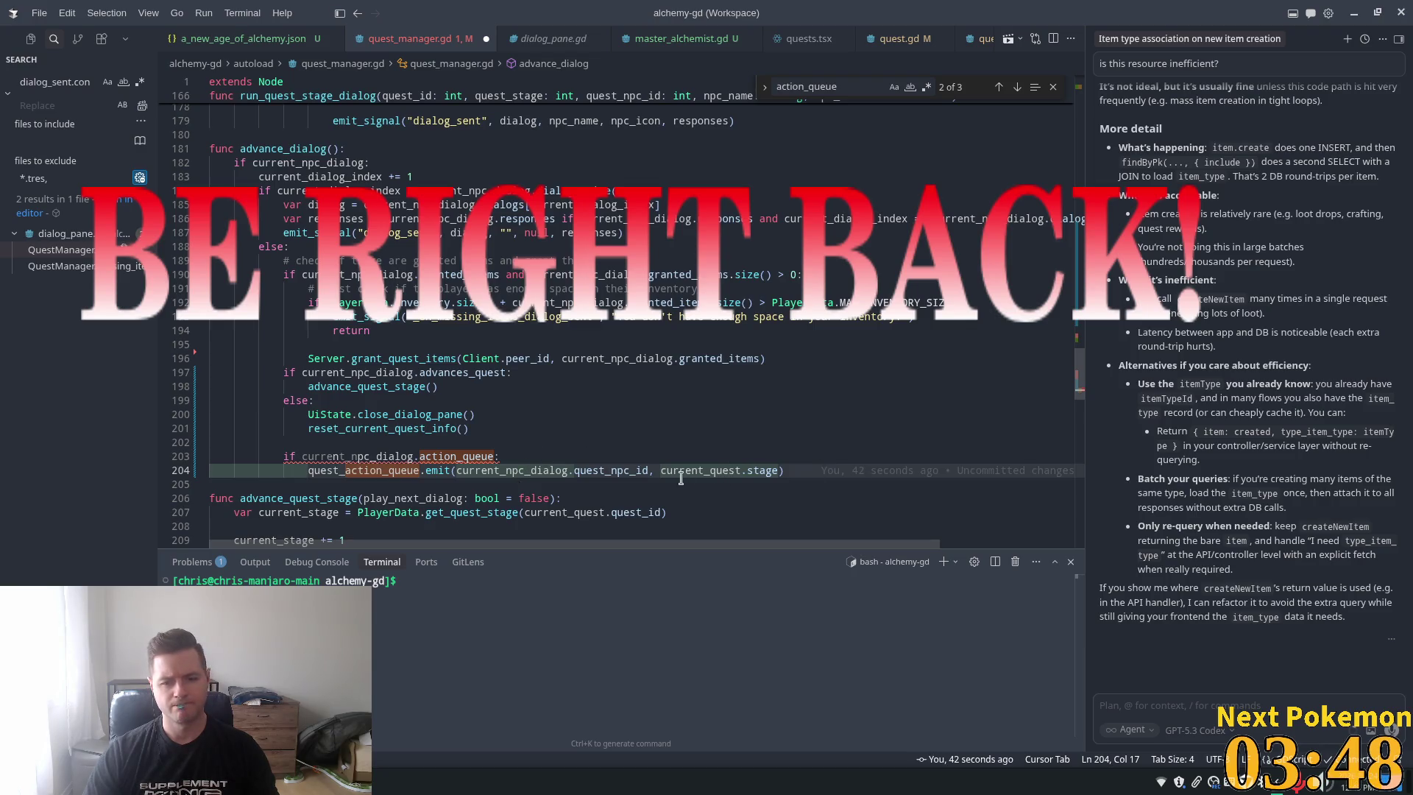
key("ctrl+z")
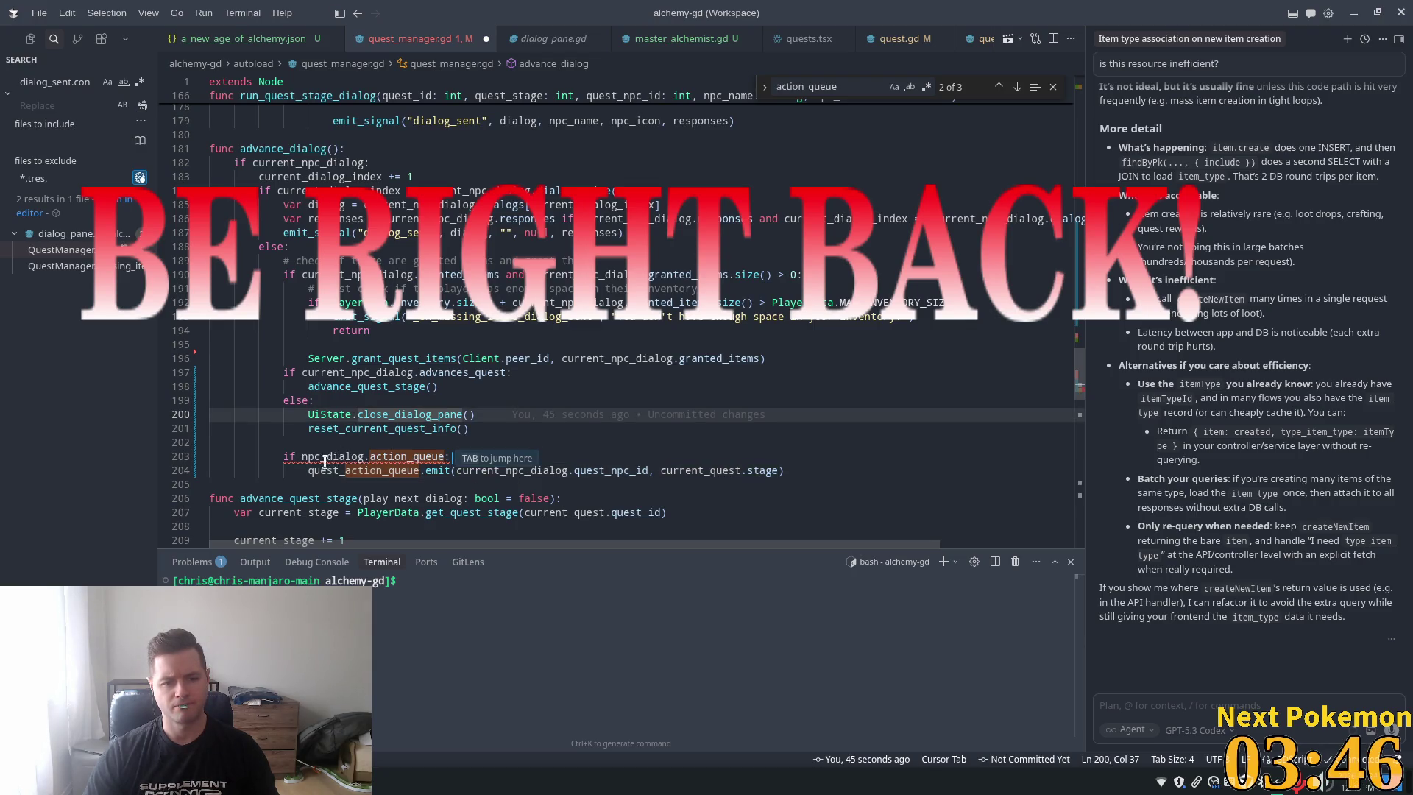
key("Tab")
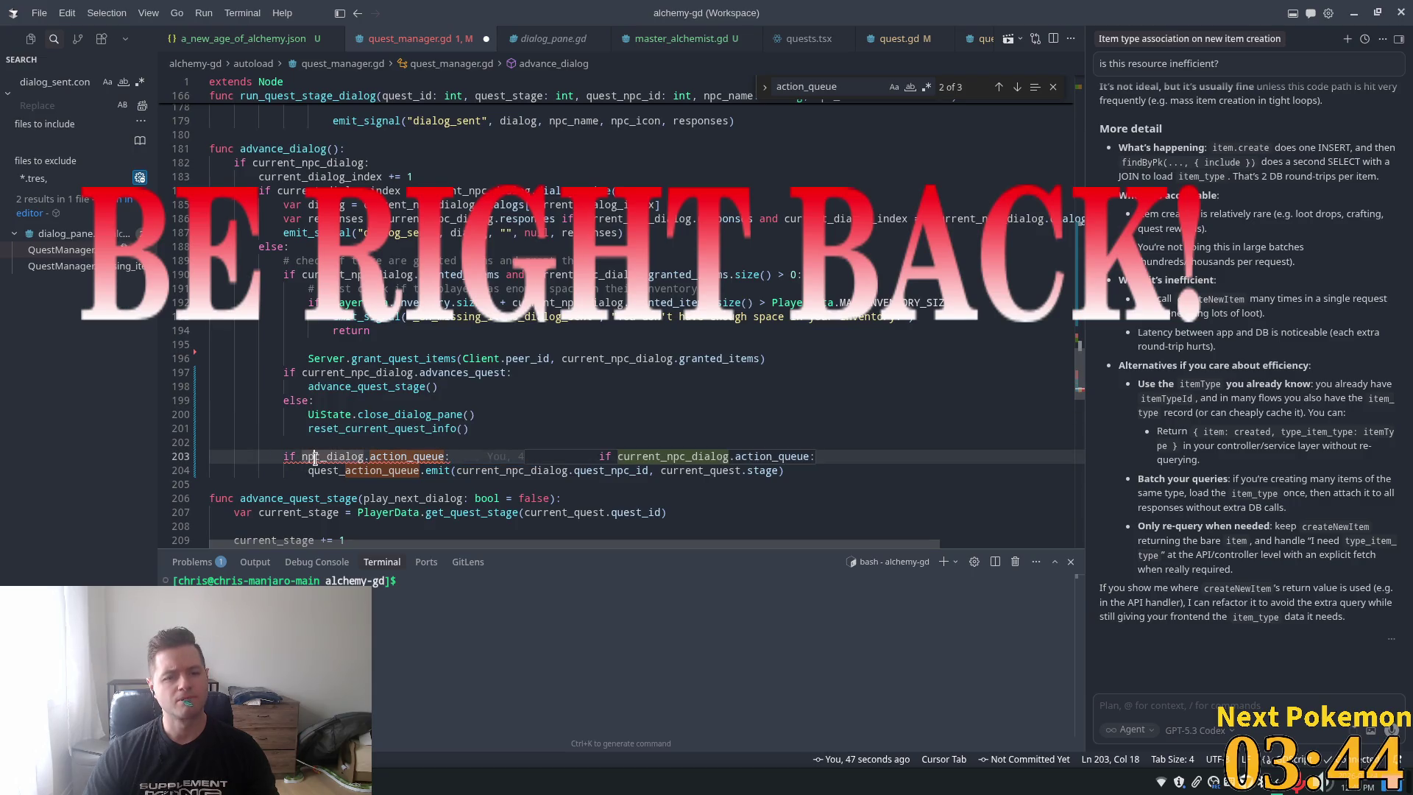
key("Tab")
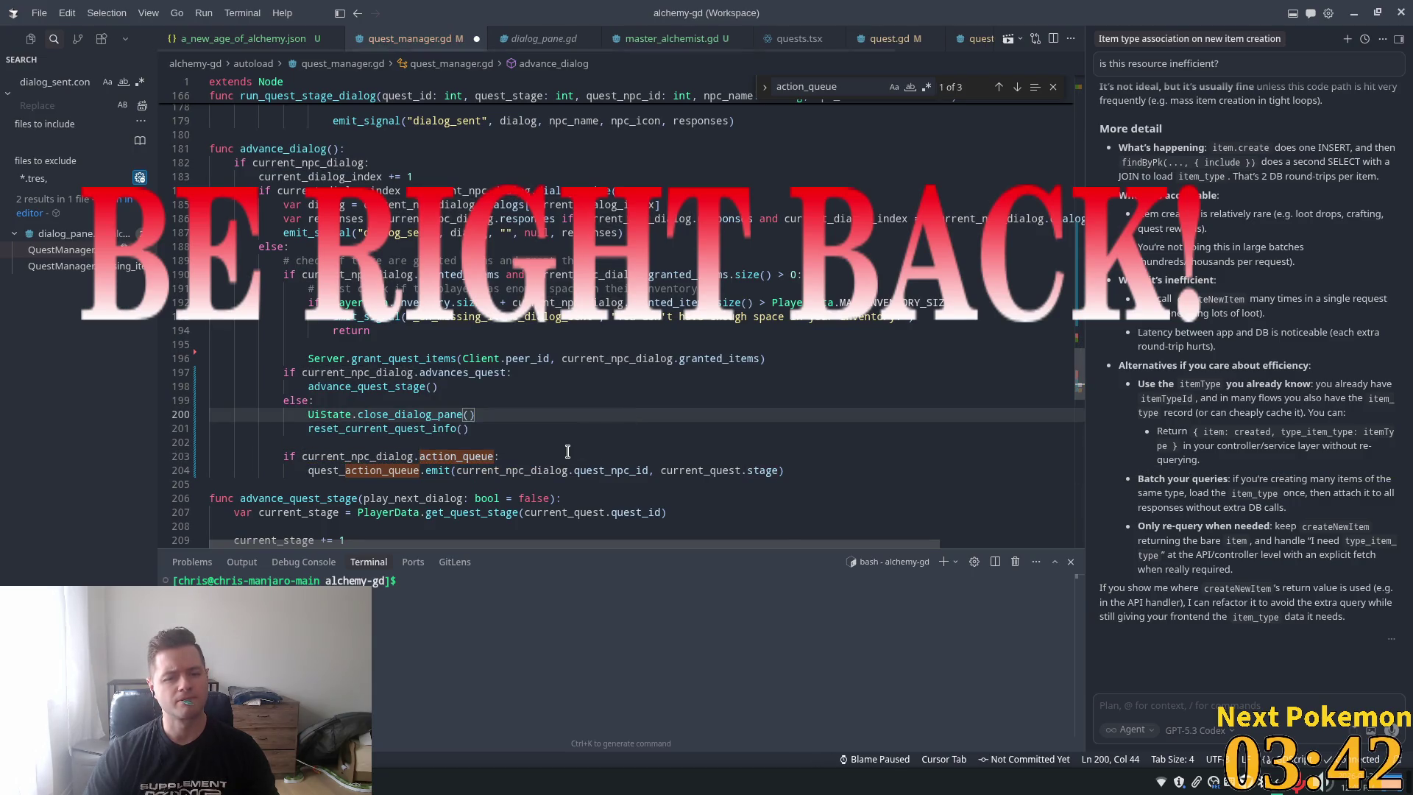
key("ctrl+s")
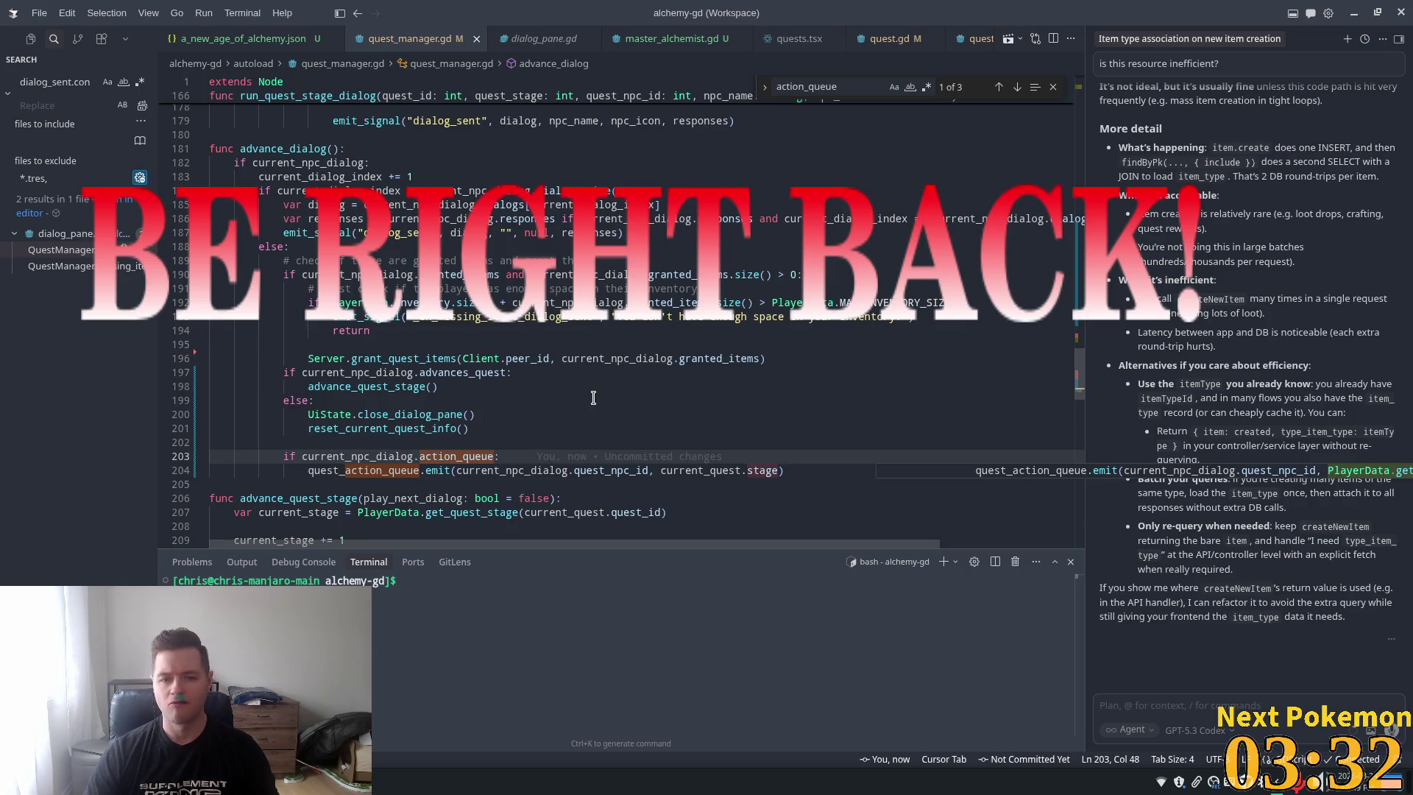
key("alt+Tab")
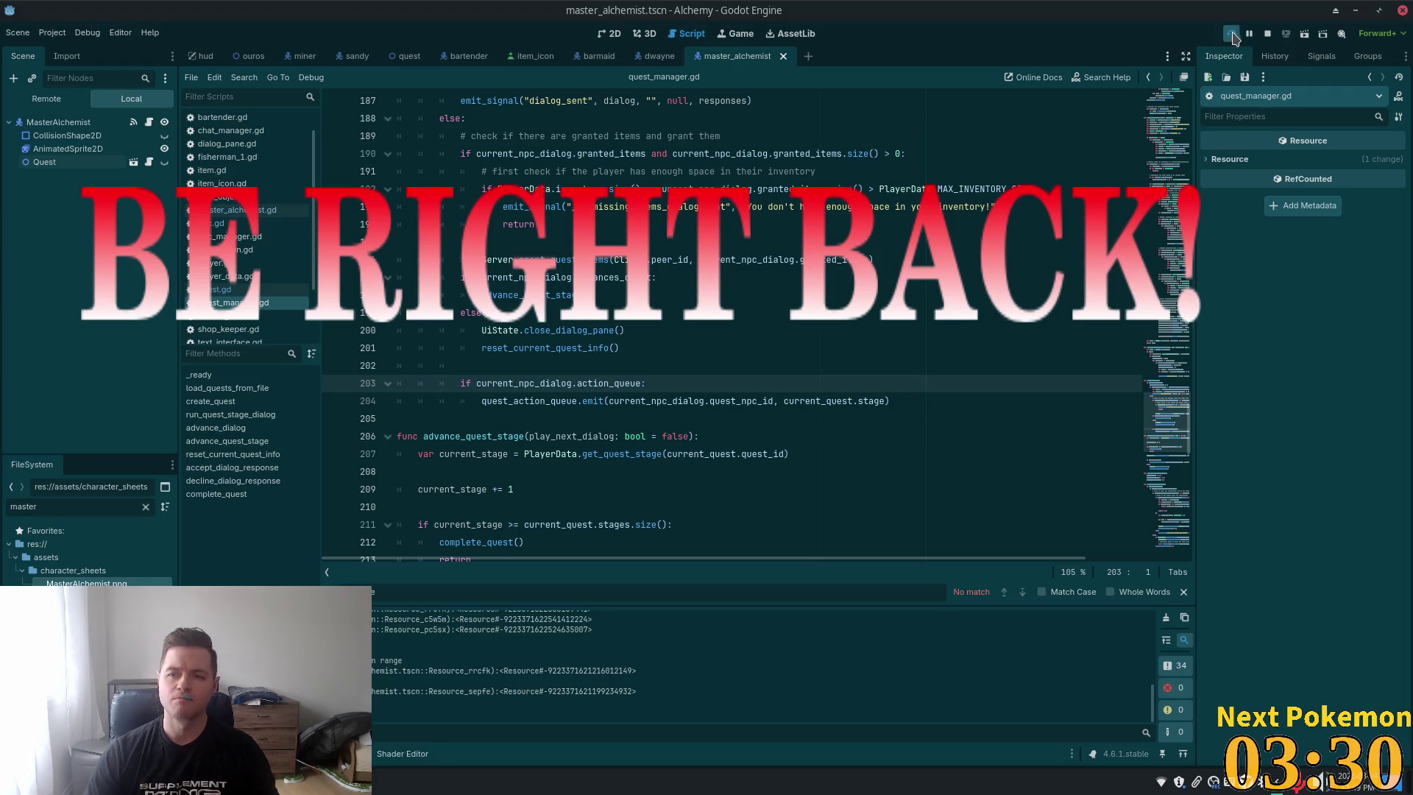
Launch the Alchemy debug build, log into the game, and bring phpMyAdmin to the front
left_click(1231, 34)
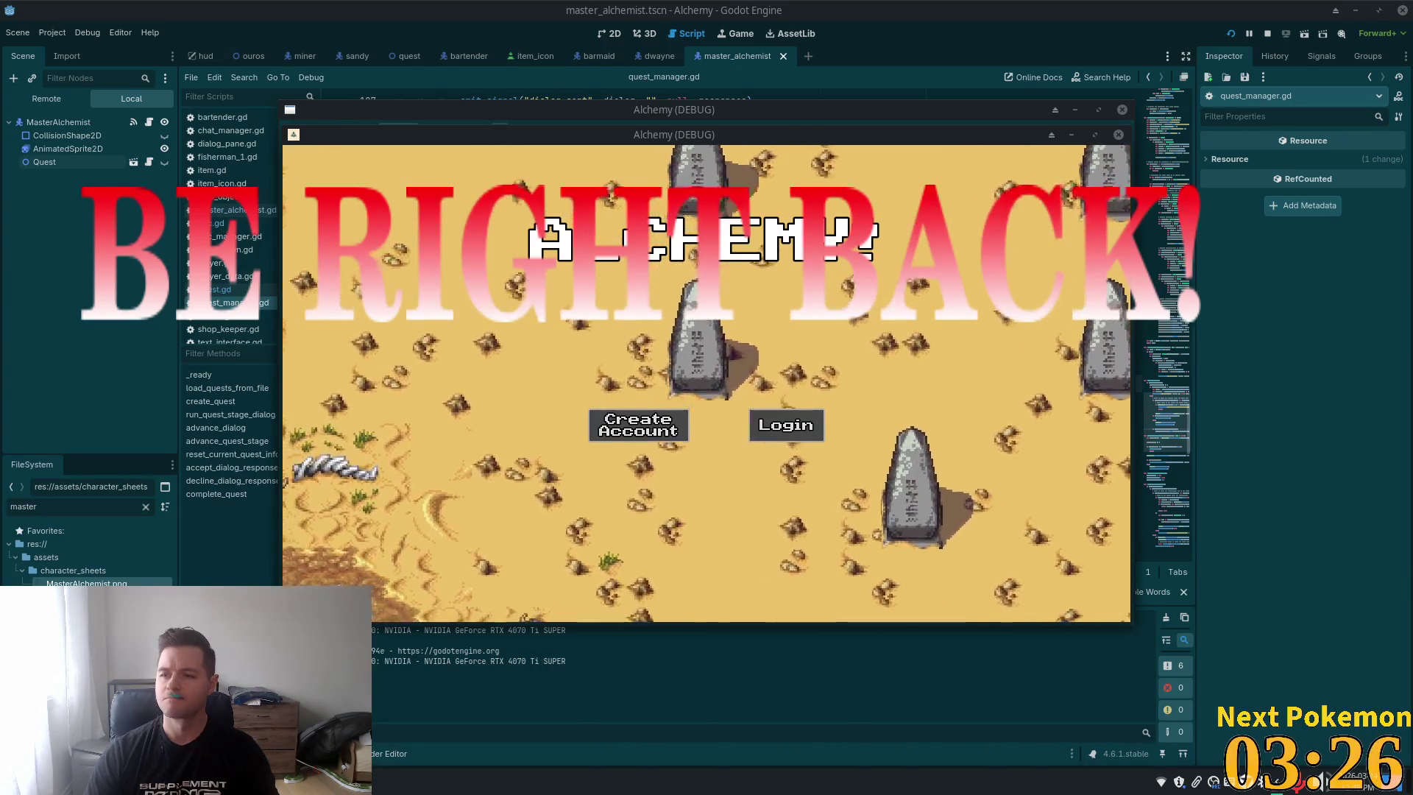
left_click(785, 424)
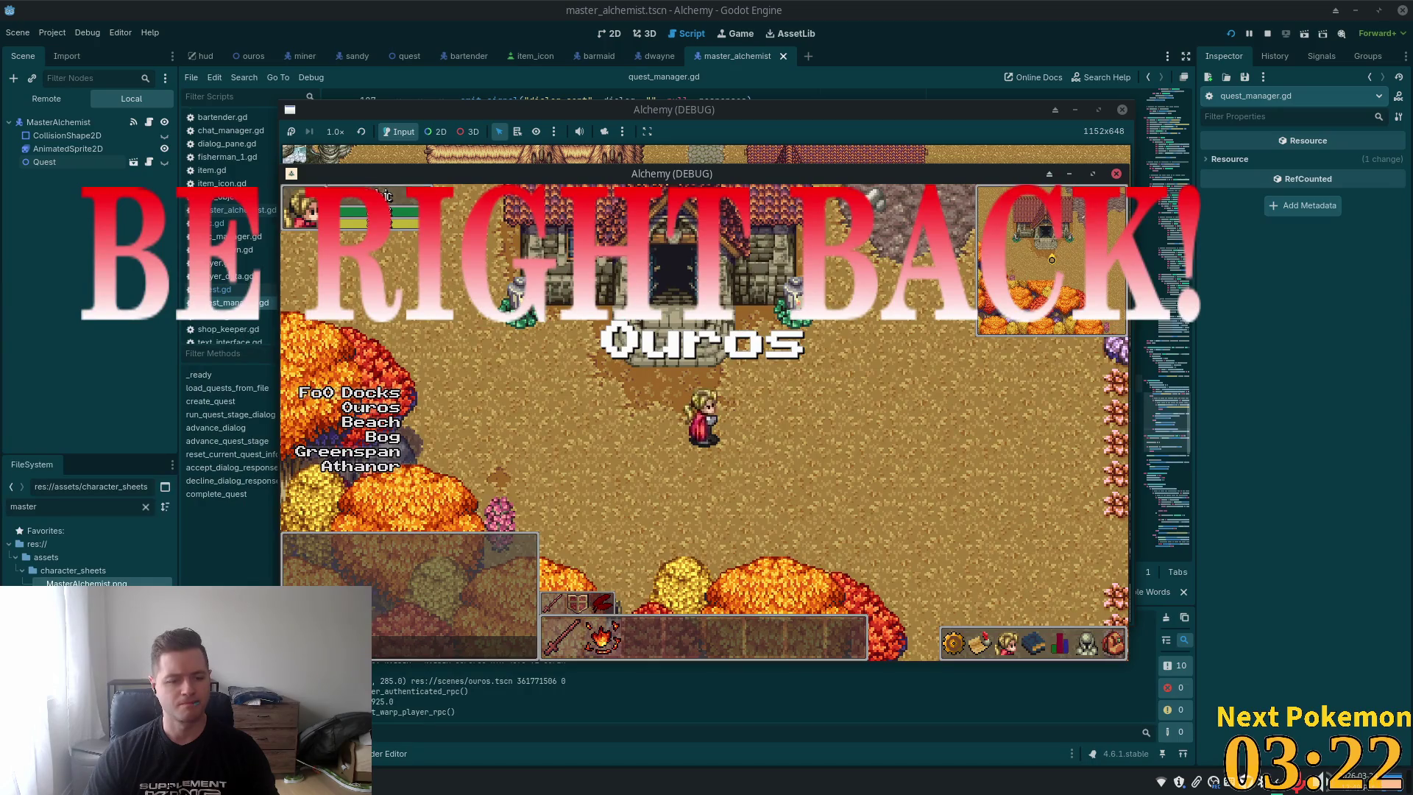
key("alt+Tab")
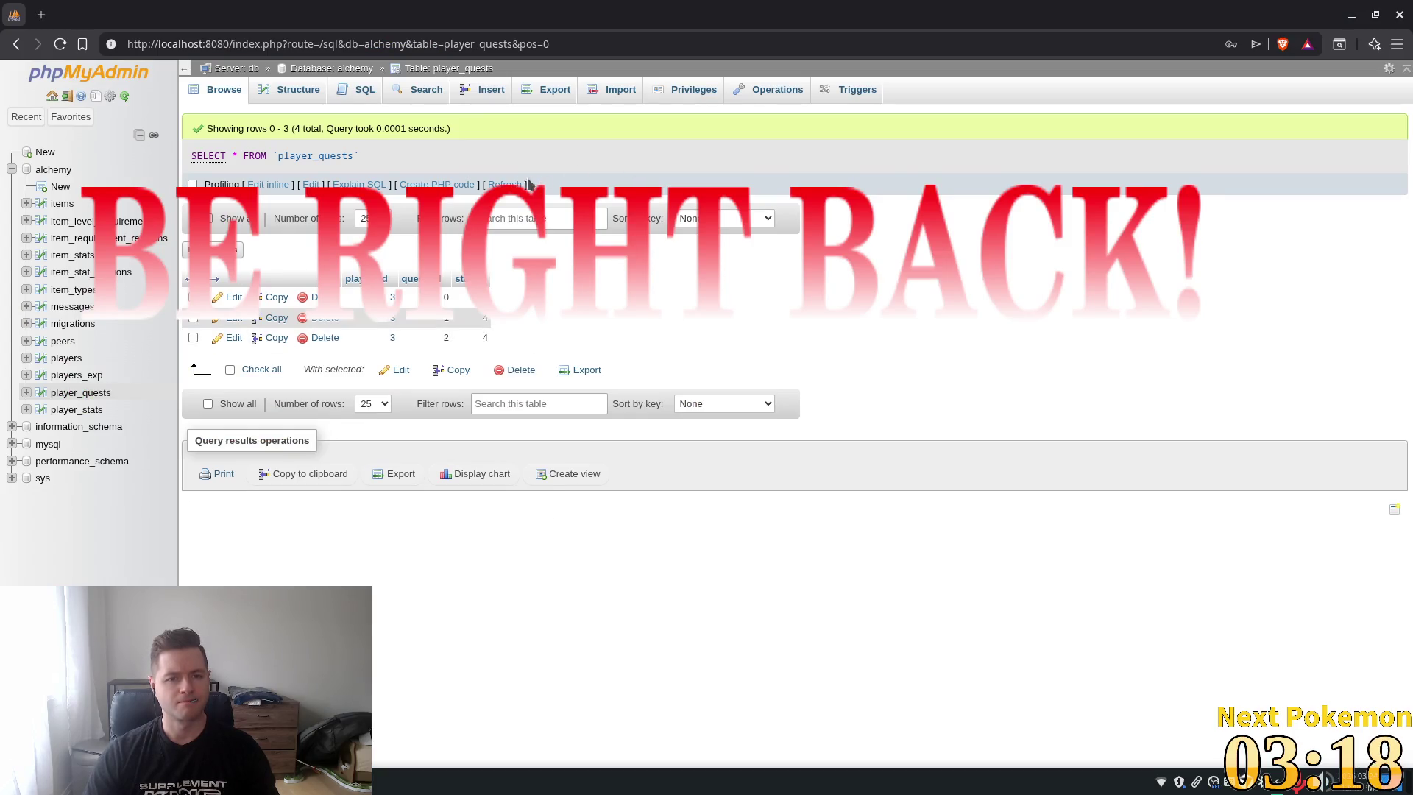
Log back into phpMyAdmin with the saved root login to reload the player_quests table
left_click(510, 187)
left_click(750, 303)
left_click(778, 341)
left_click(777, 341)
left_click(820, 385)
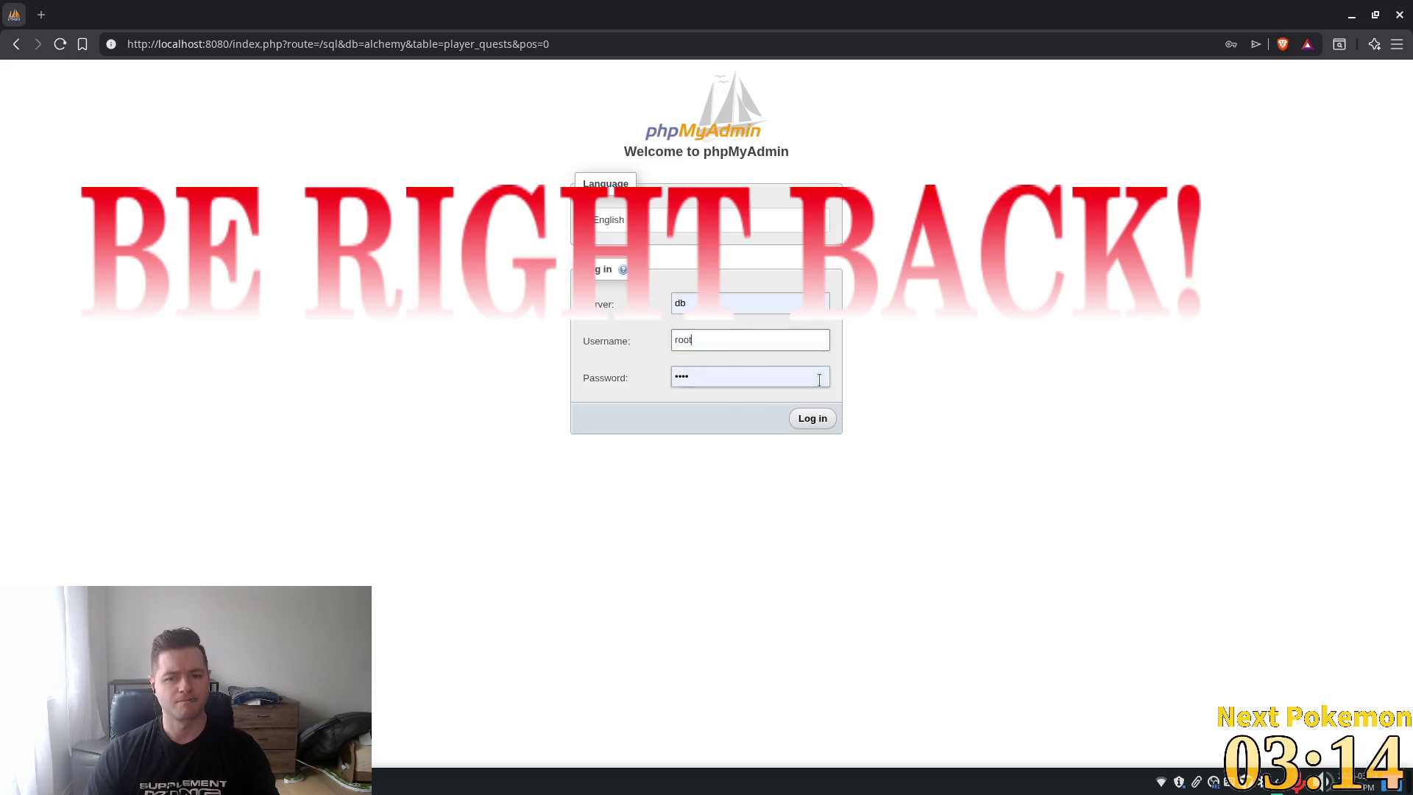
left_click(813, 420)
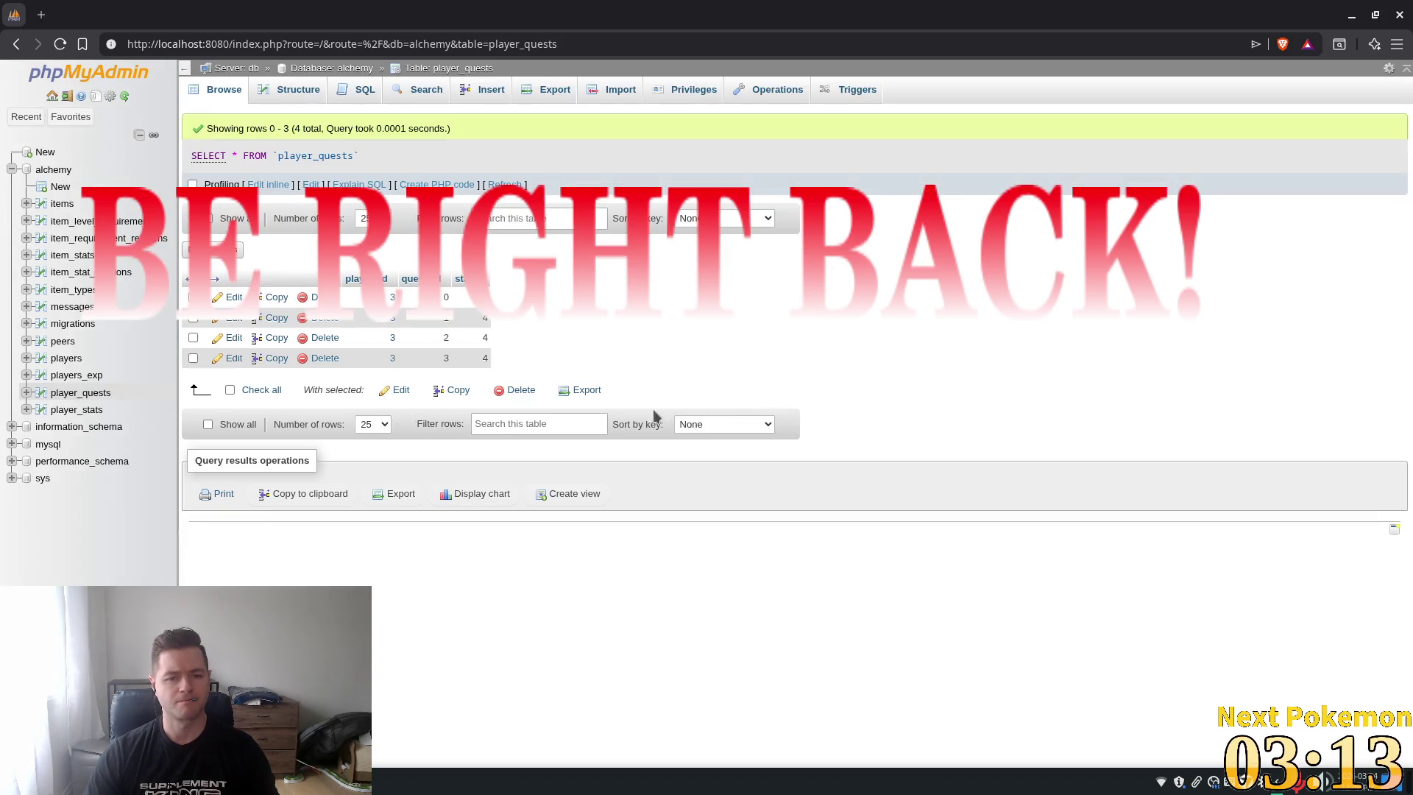
Change quest 3's stage from 4 to 3 in player_quests and relaunch the game from Godot
double_click(485, 358)
key("BackSpace")
type("3")
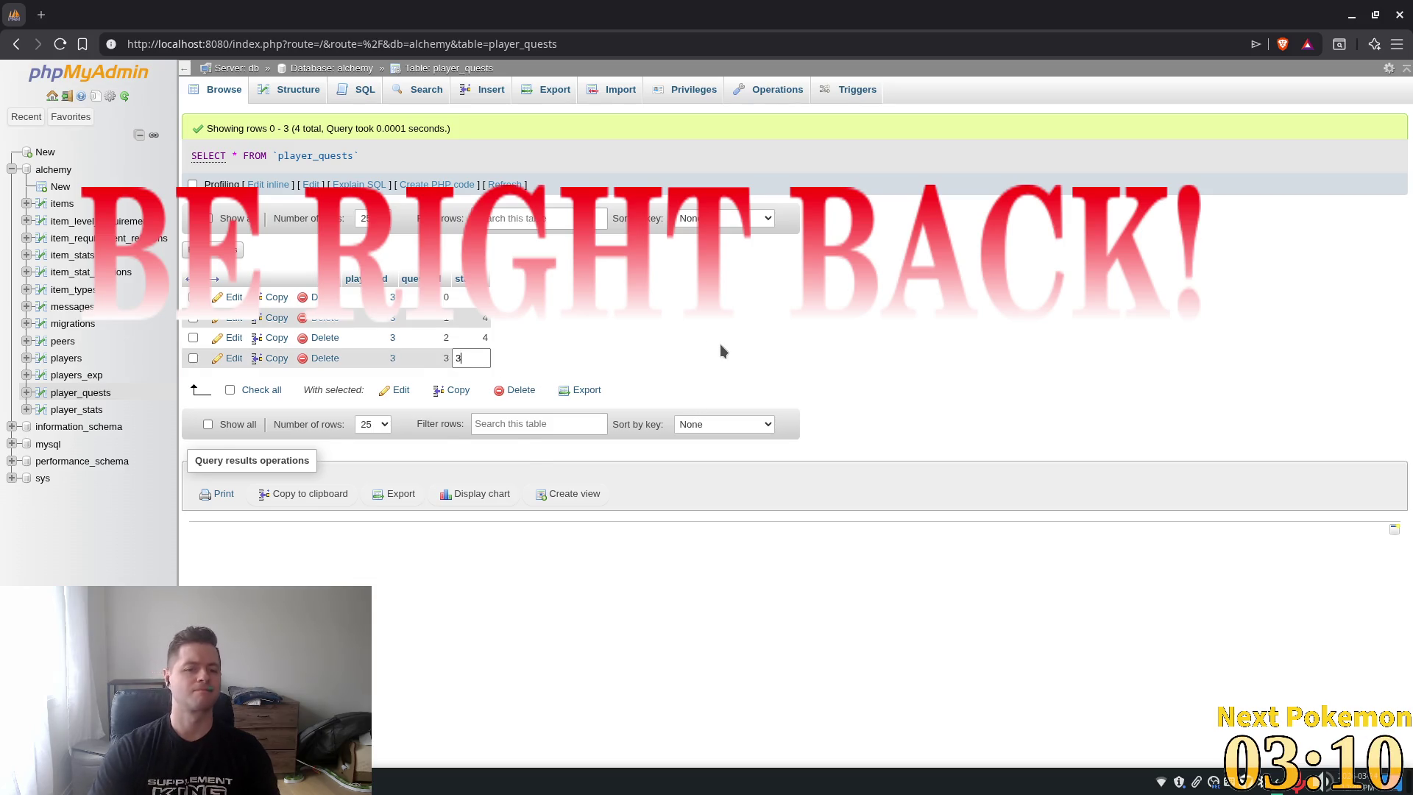
key("Return")
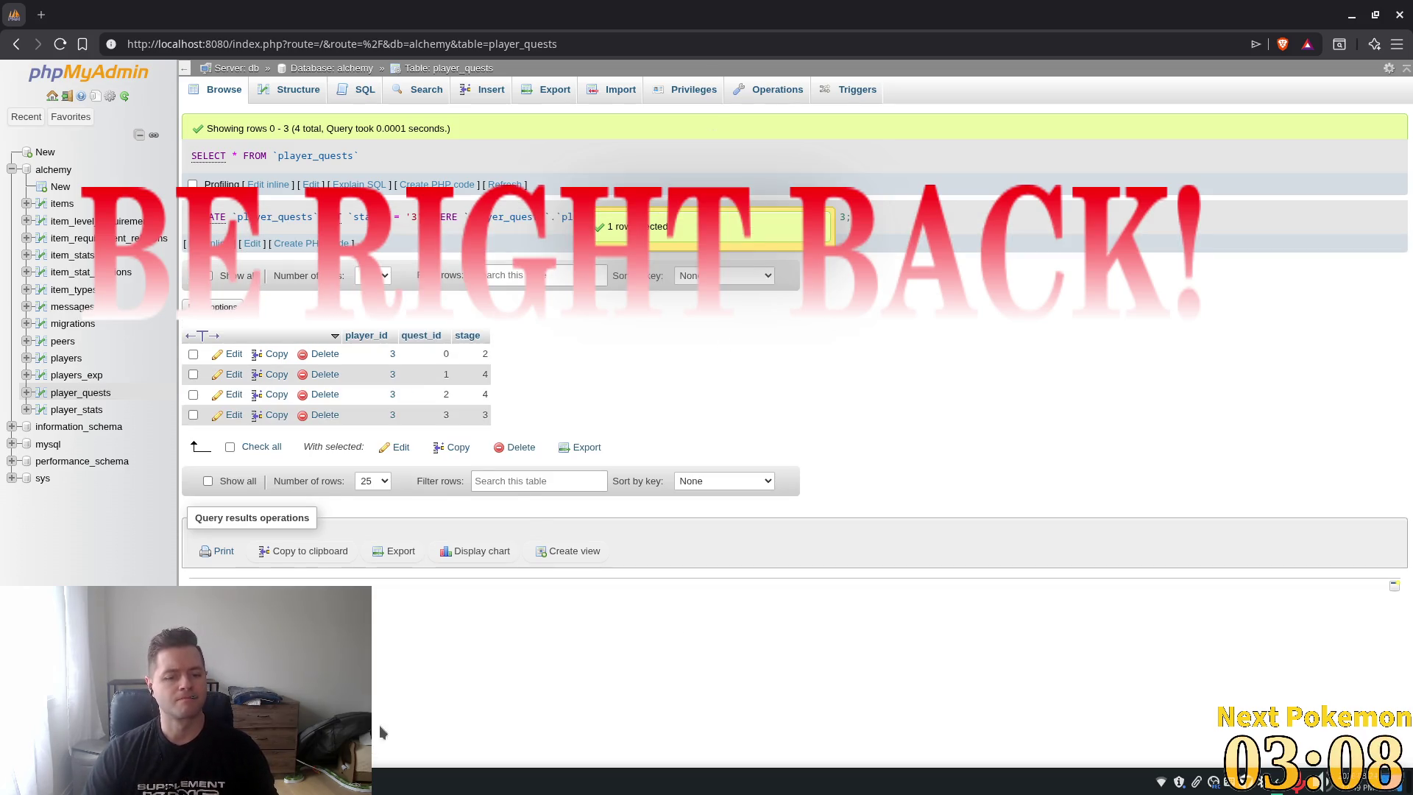
key("alt+Tab")
left_click(1231, 33)
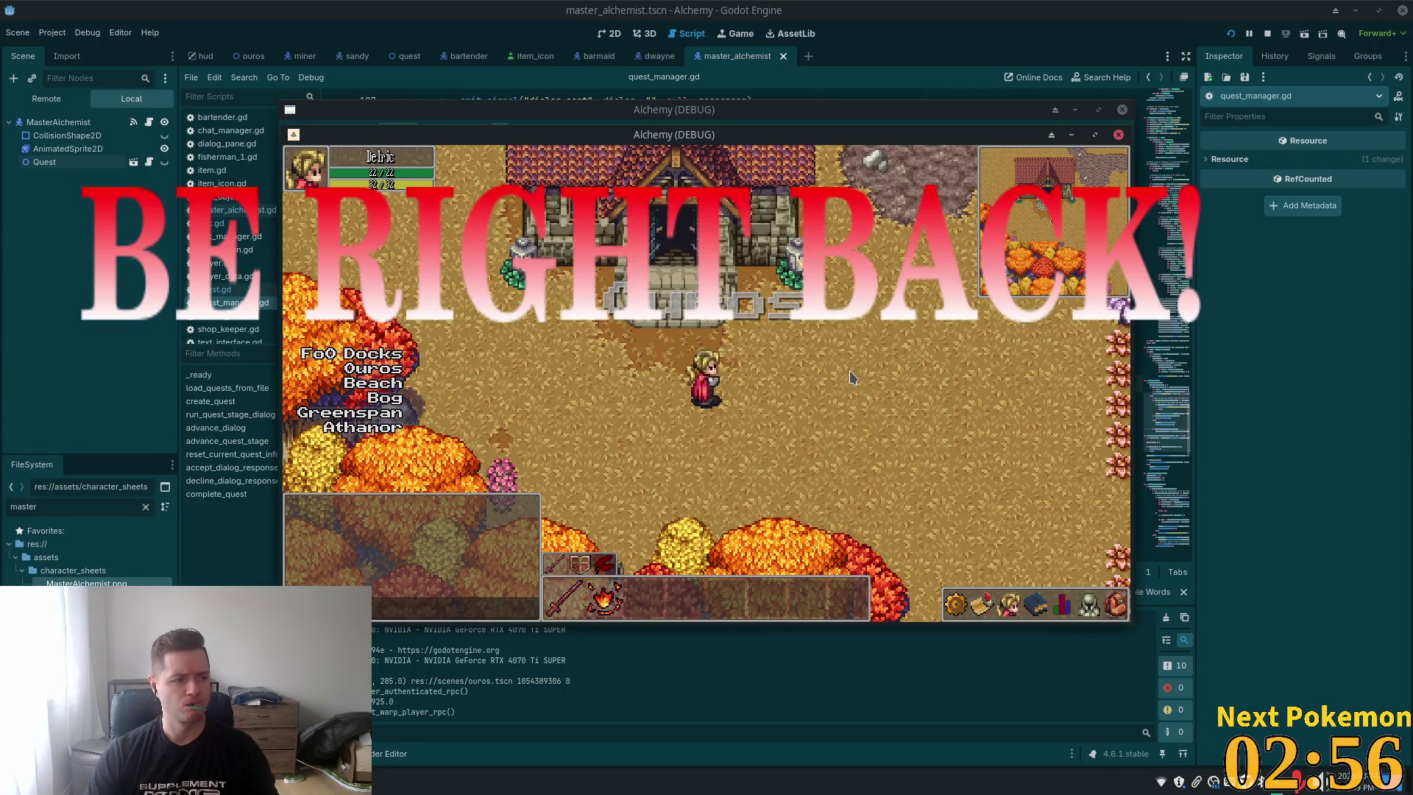
Walk the character north out of Ouros and try mining the Copper Deposit without a pickaxe
key("d")
key("w")
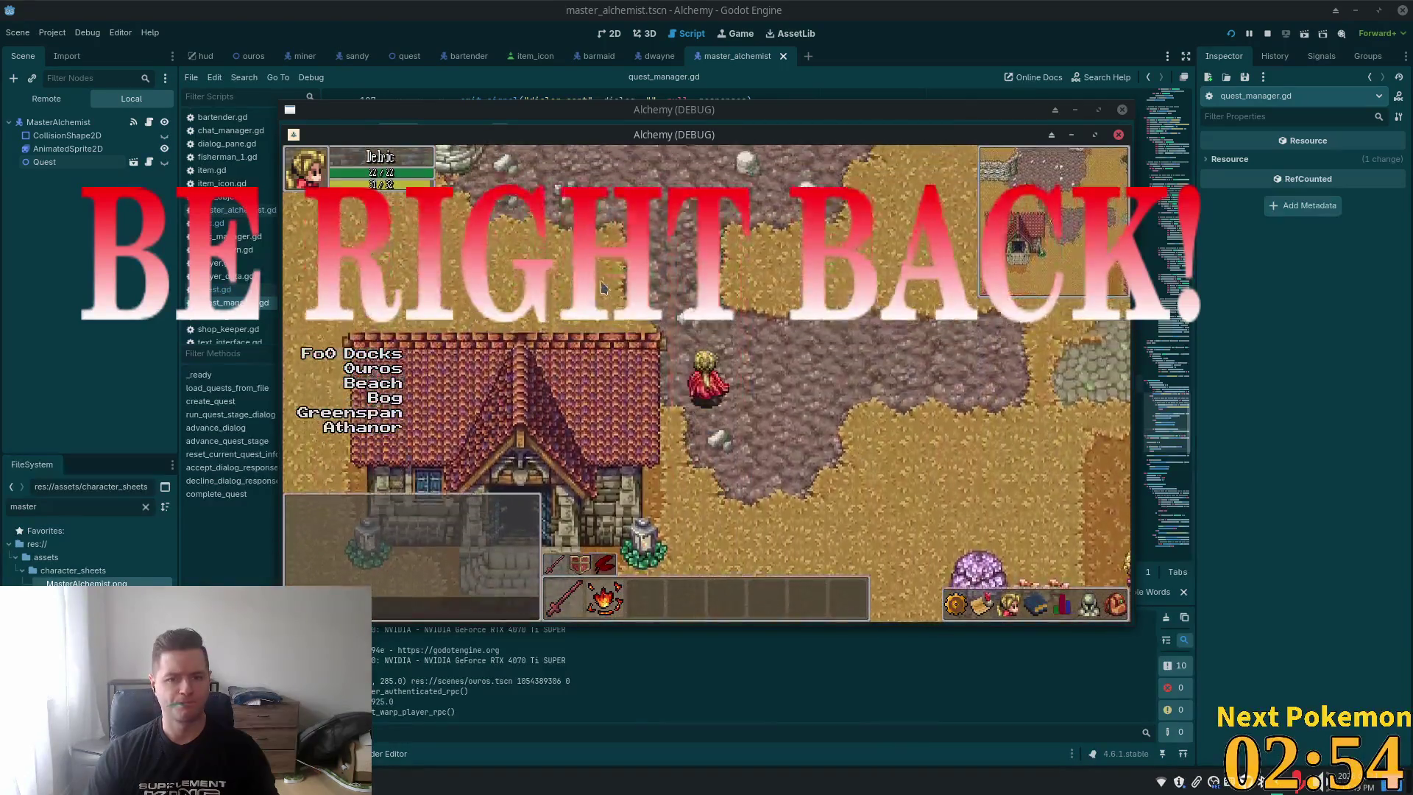
key("w")
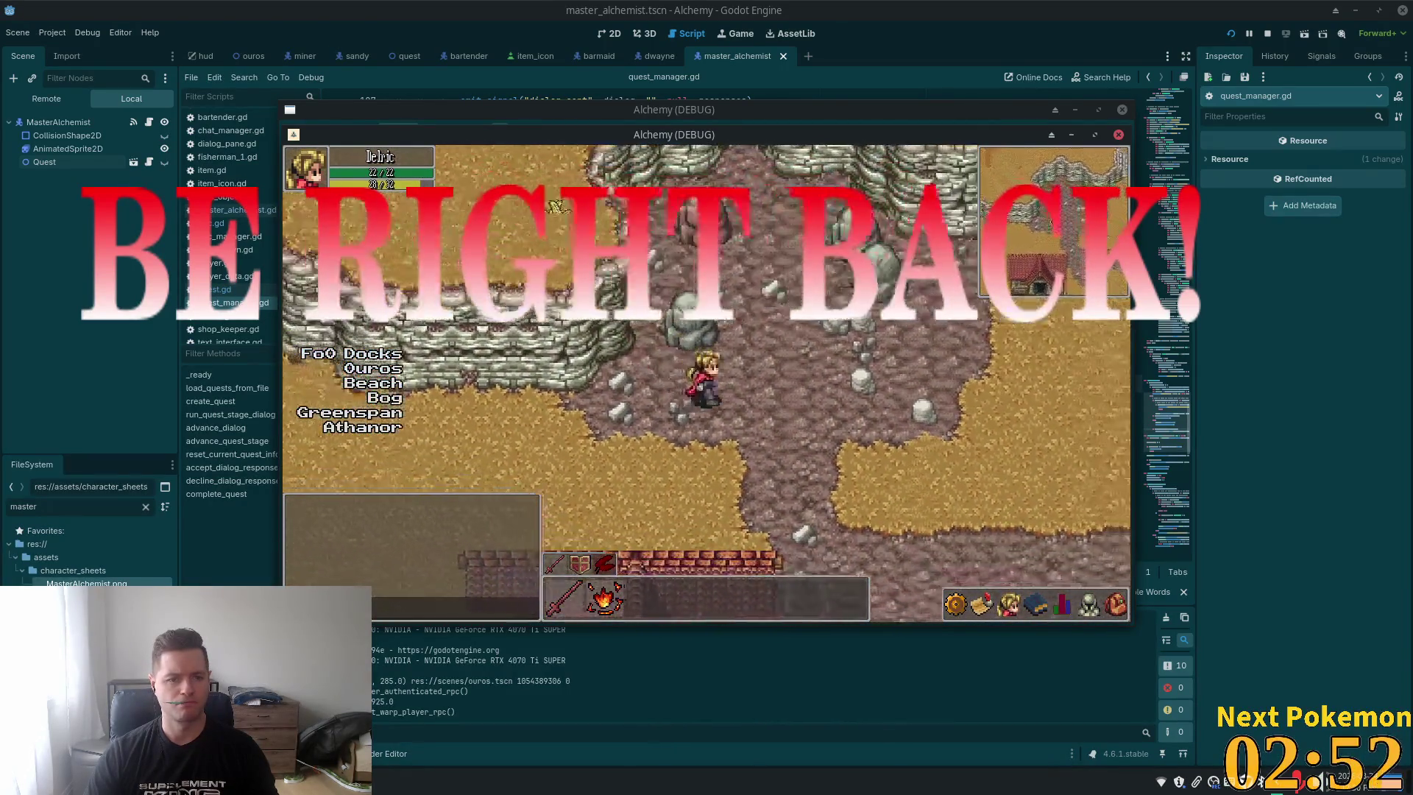
key("w")
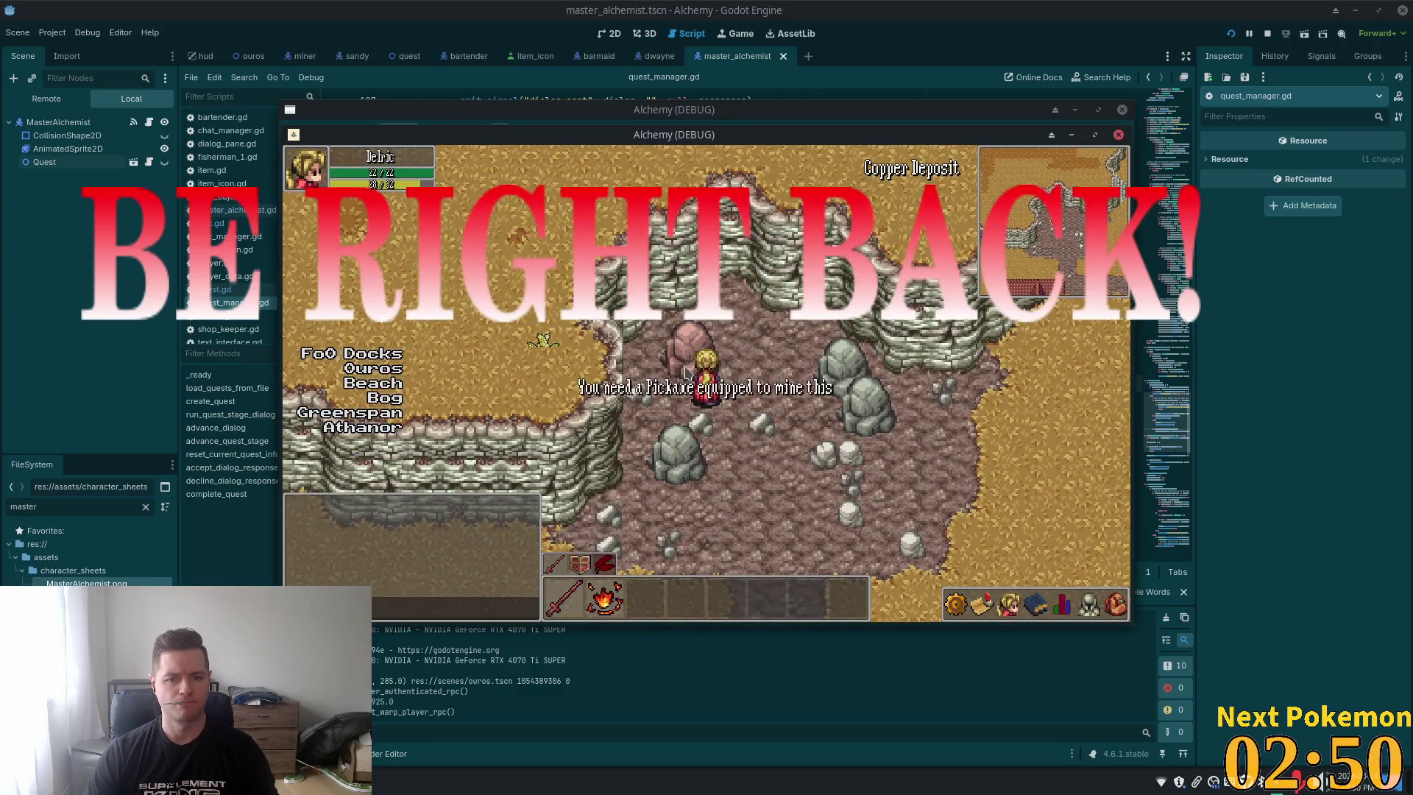
left_click(1111, 617)
key("i")
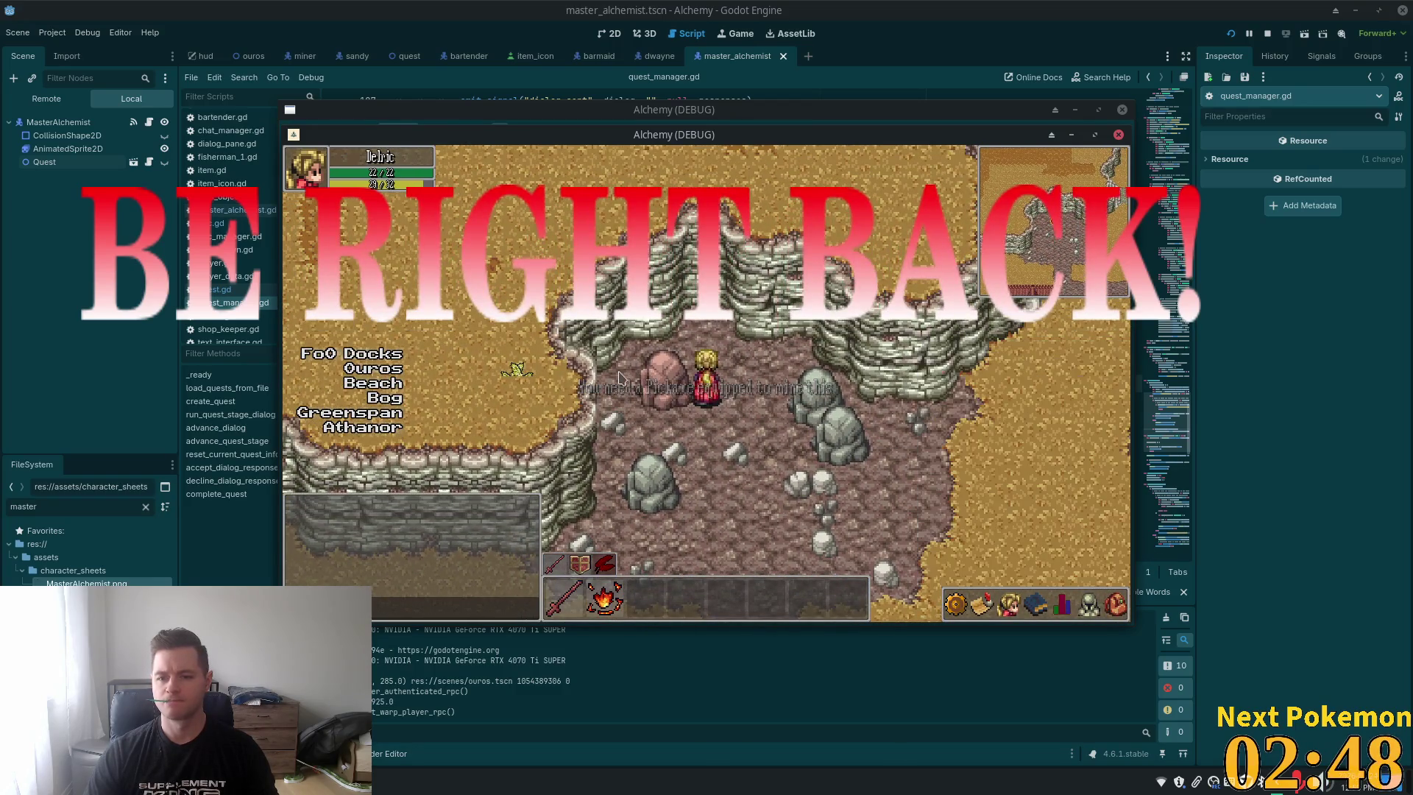
left_click(648, 390)
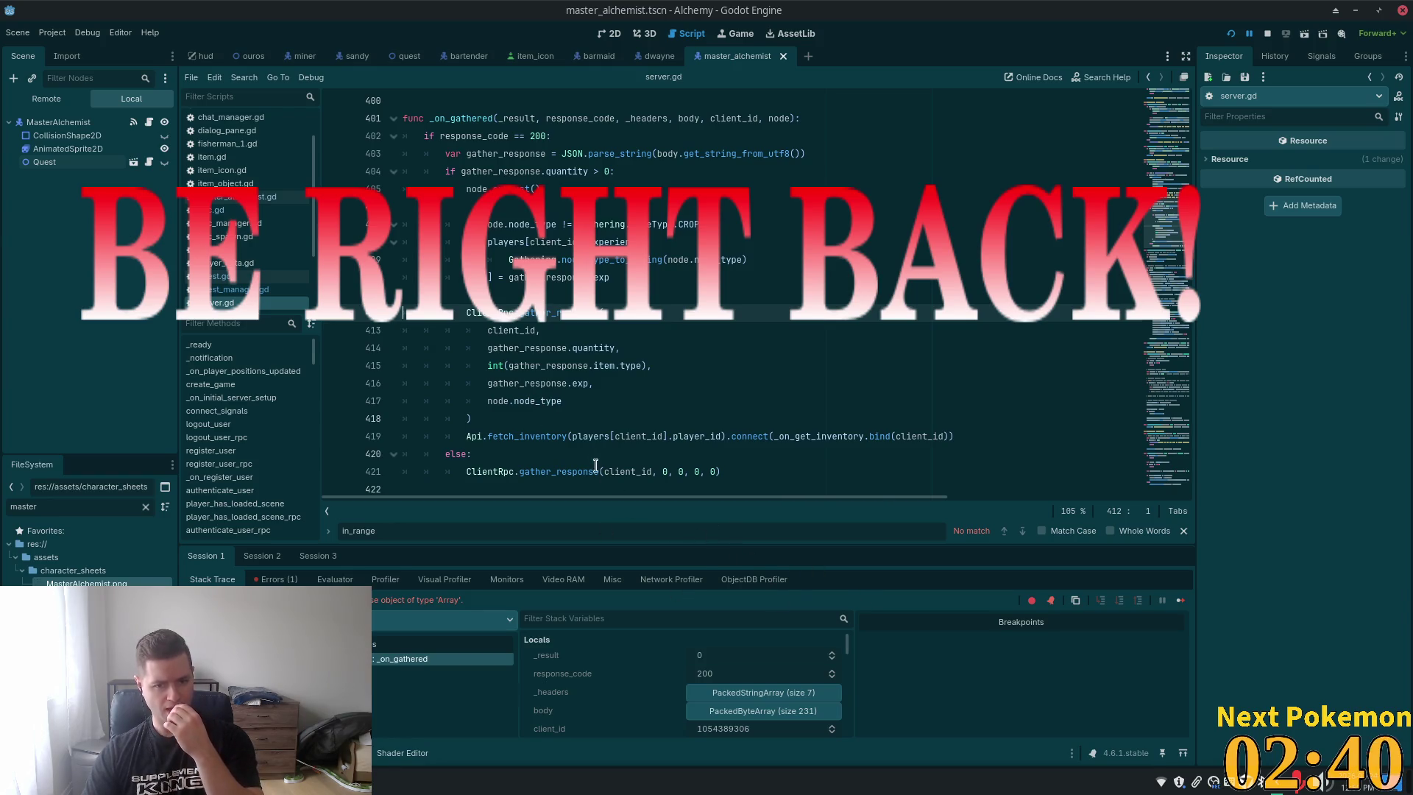
Inspect the item type and exp arguments on lines 415-416 of server.gd
left_click(518, 384)
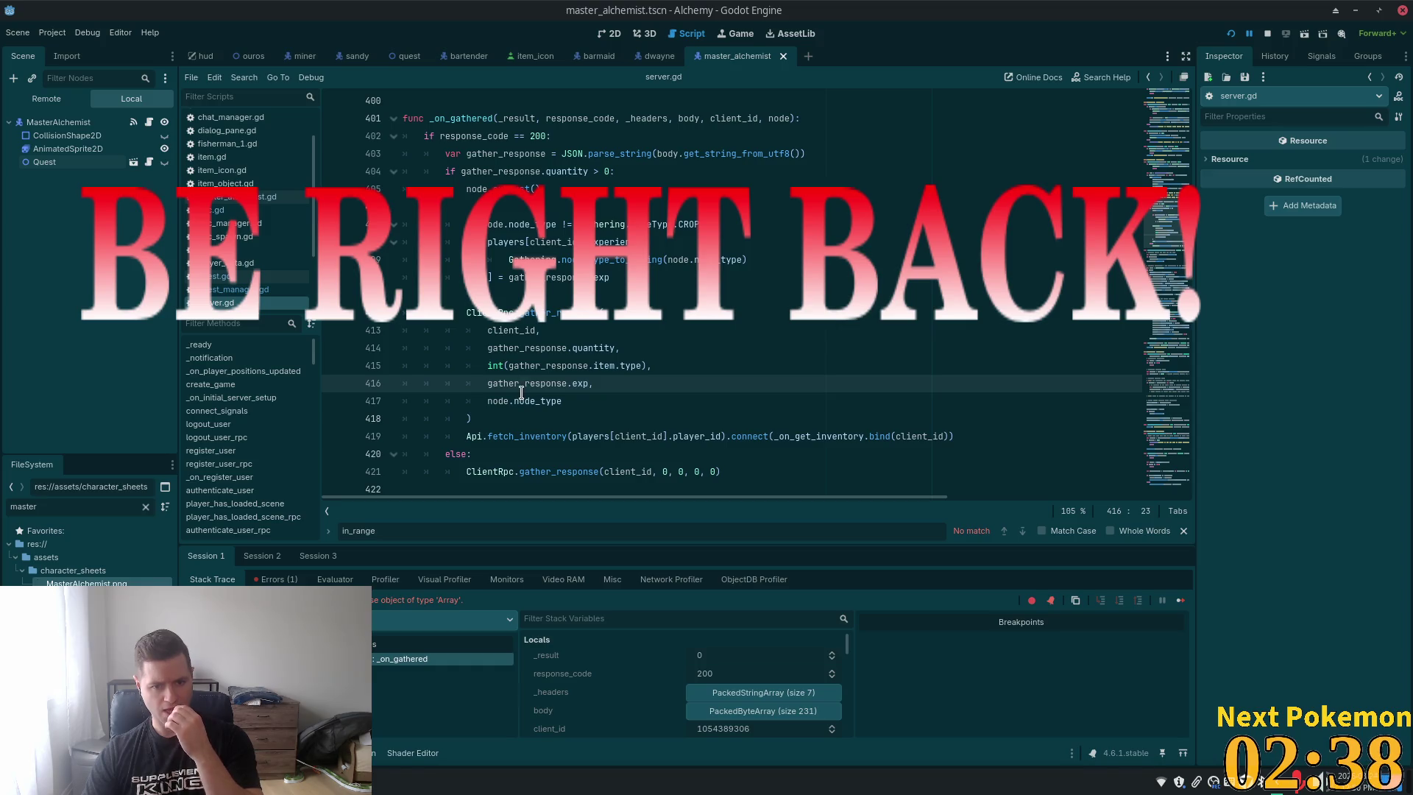
left_click(605, 367)
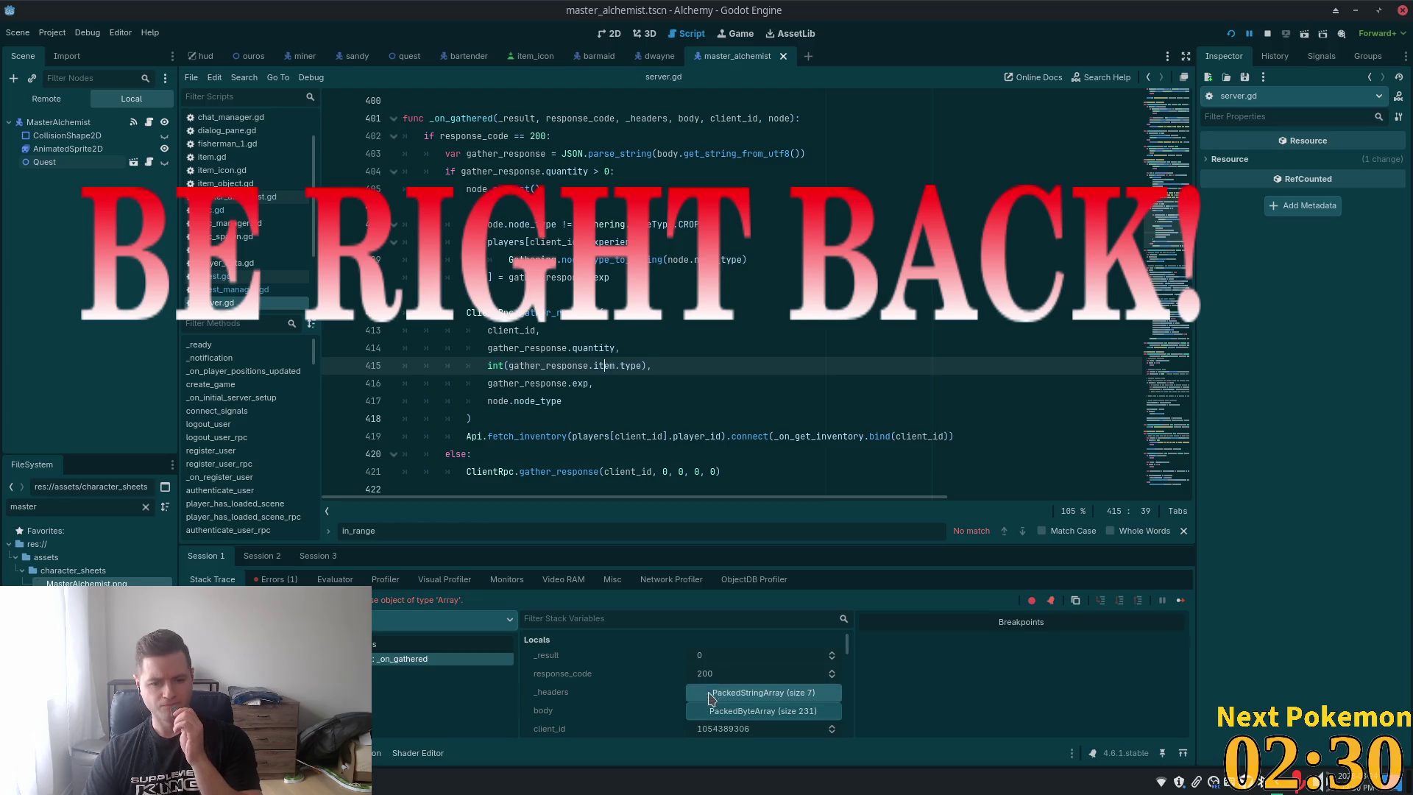
scroll(753, 696, "down", 1)
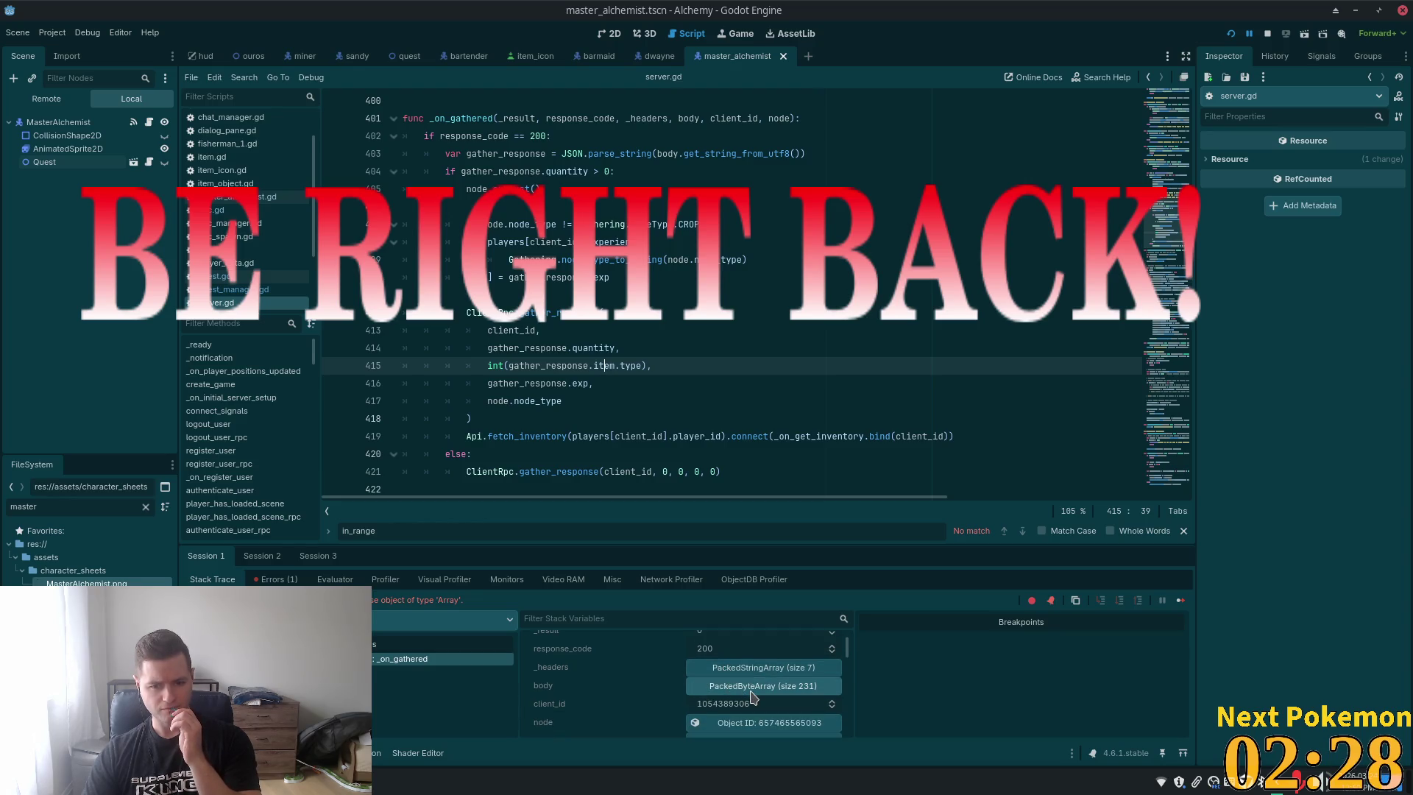
scroll(752, 698, "down", 1)
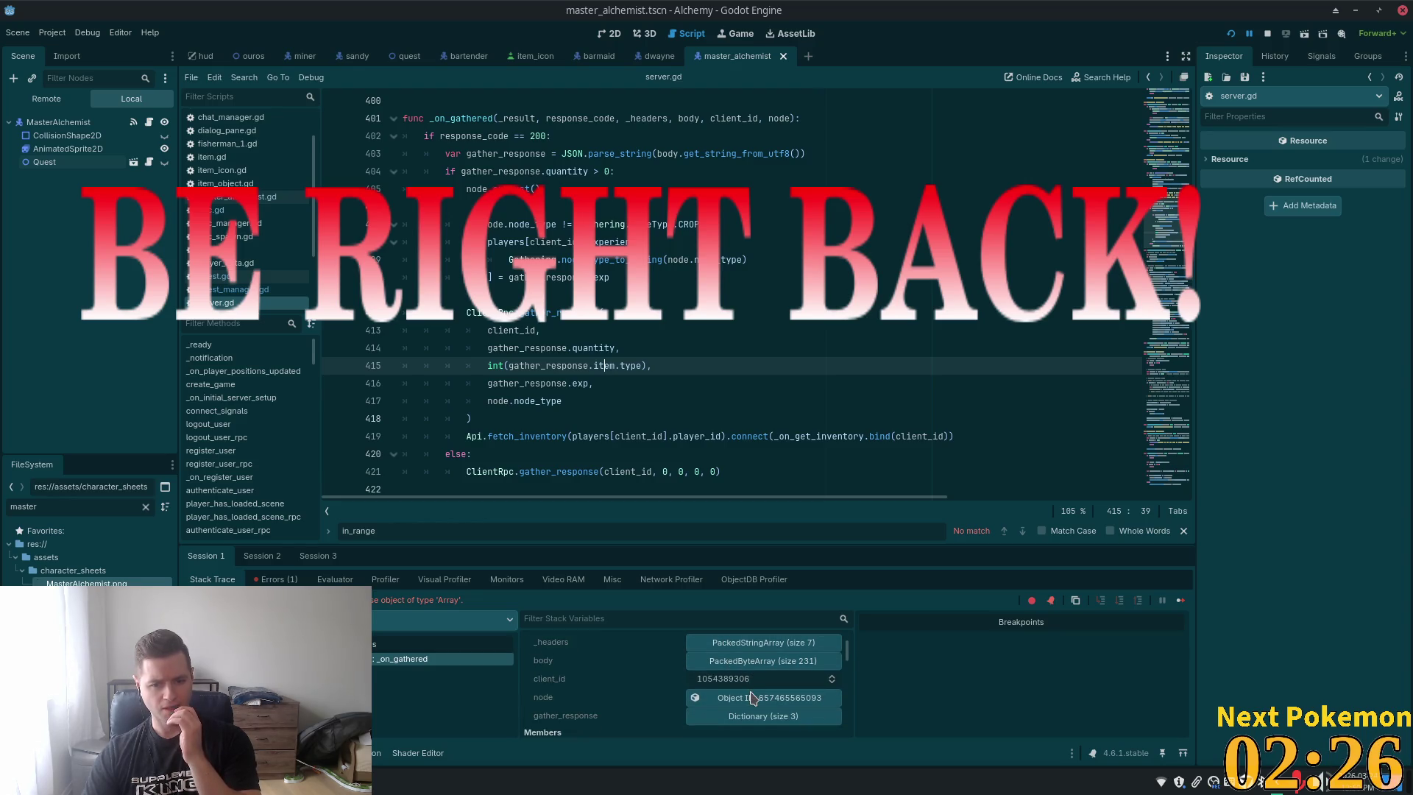
Expand gather_response, its item array, and element 0 to reveal id 1211 and owner 3
left_click(763, 719)
scroll(751, 692, "down", 2)
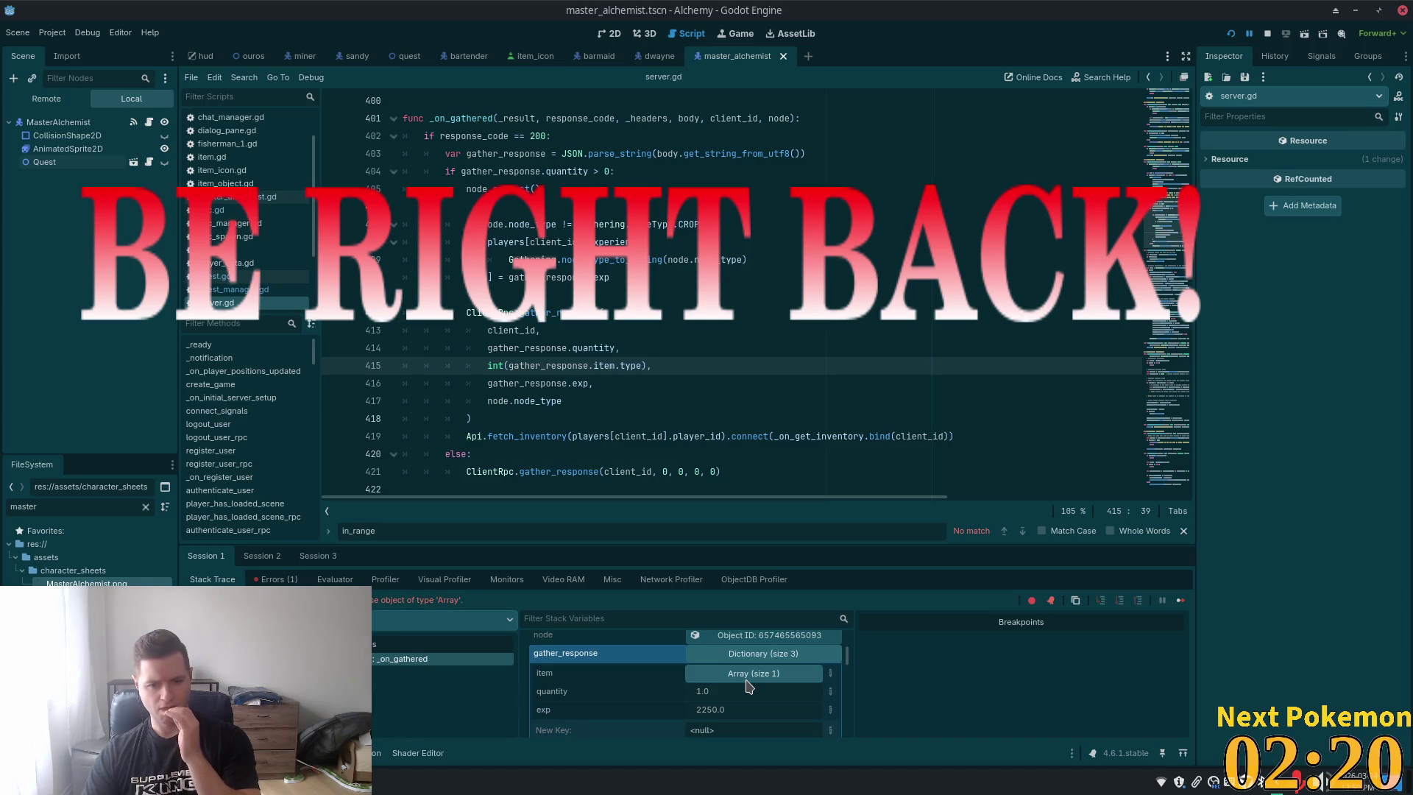
left_click(748, 680)
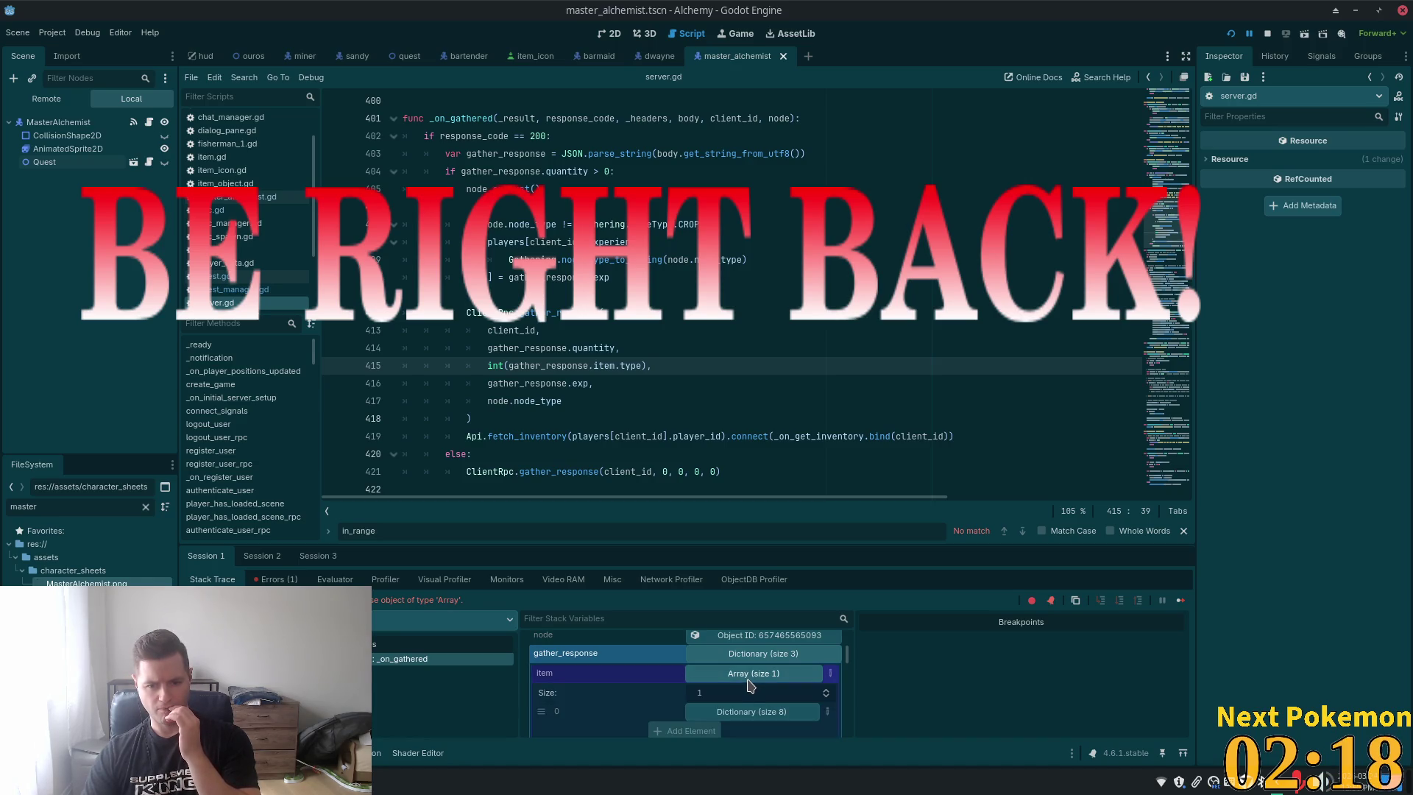
scroll(751, 686, "down", 2)
left_click(750, 681)
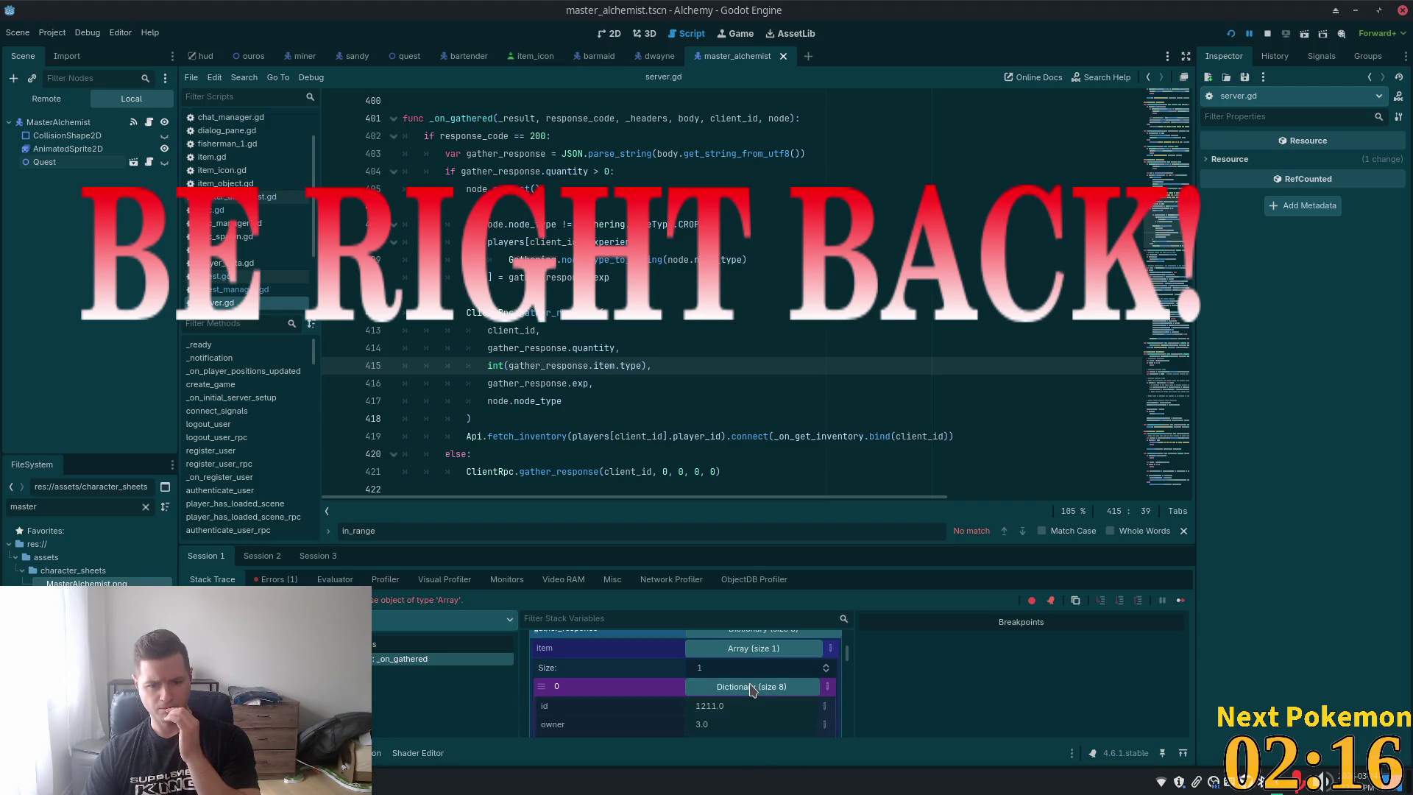
scroll(752, 690, "down", 1)
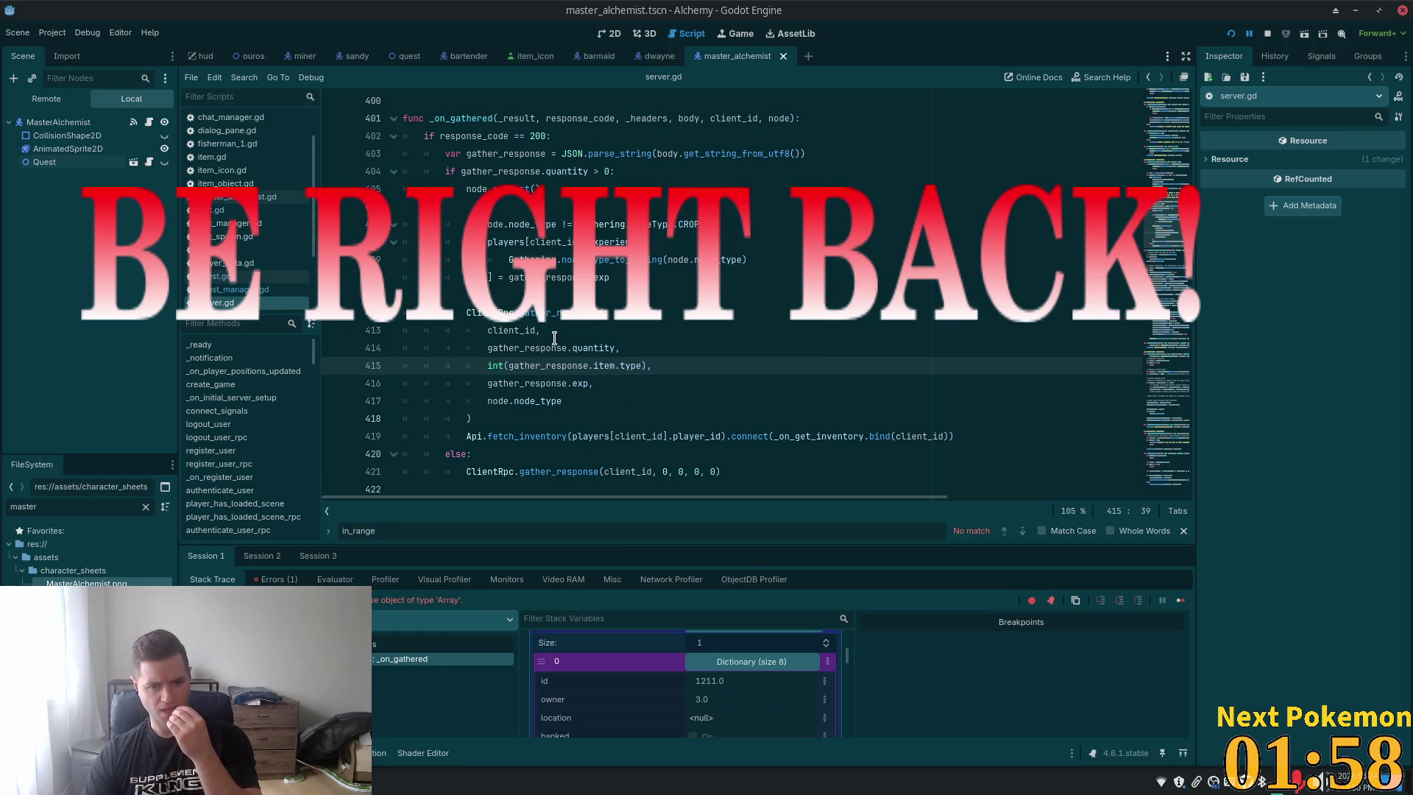
mouse_move(552, 341)
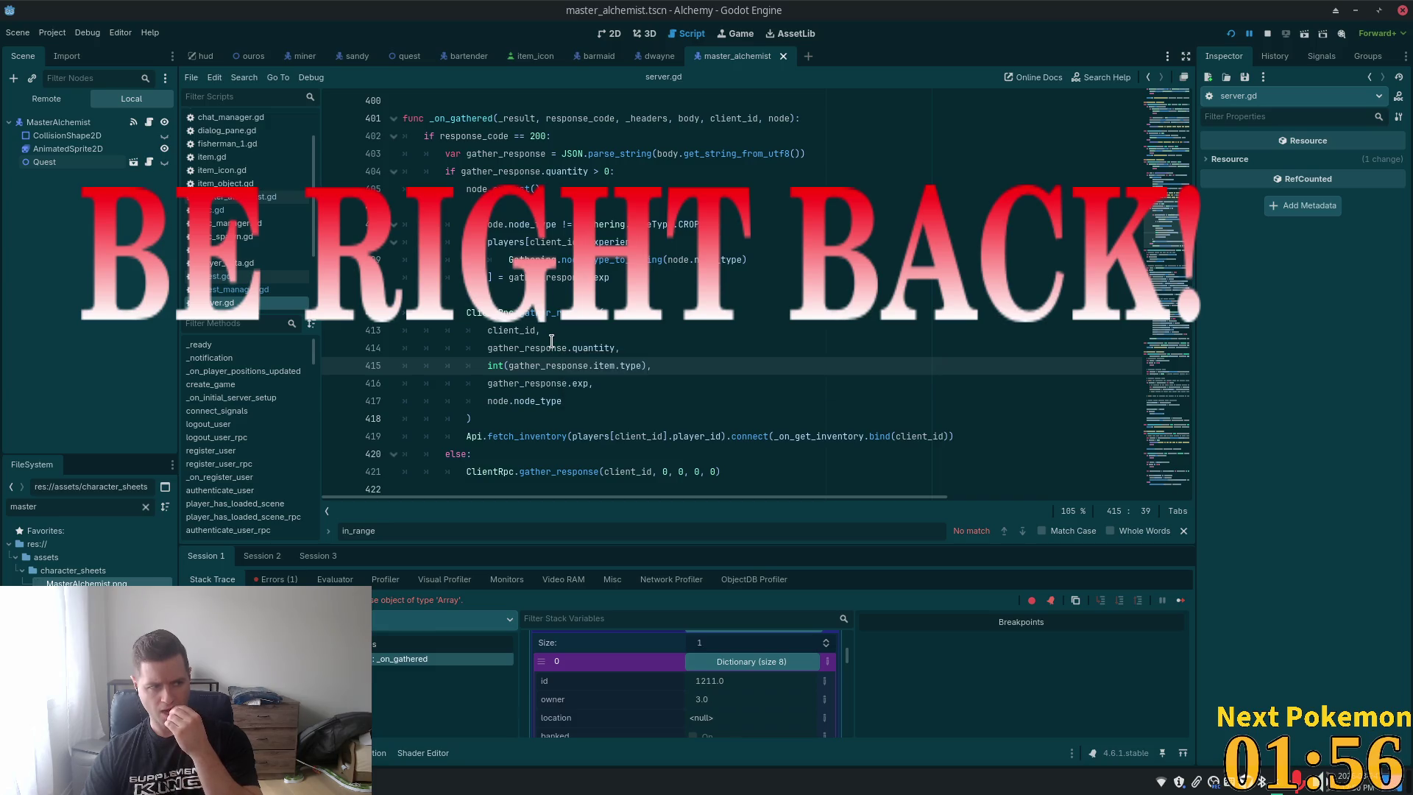